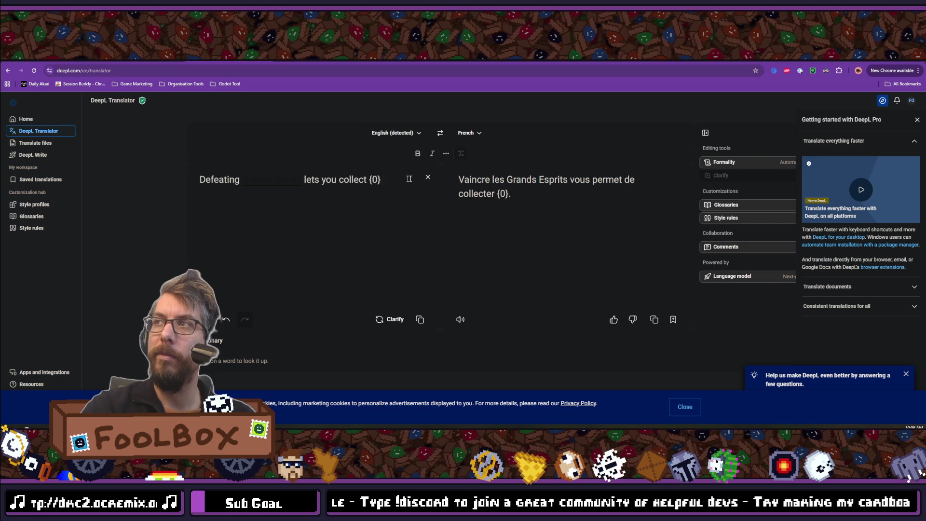
# Step: Change the French ending to 'vous permet de collecter leurs {0}.' and review alternatives for 'Grands Esprits'
pyautogui.click(498, 194)
pyautogui.click(561, 256)
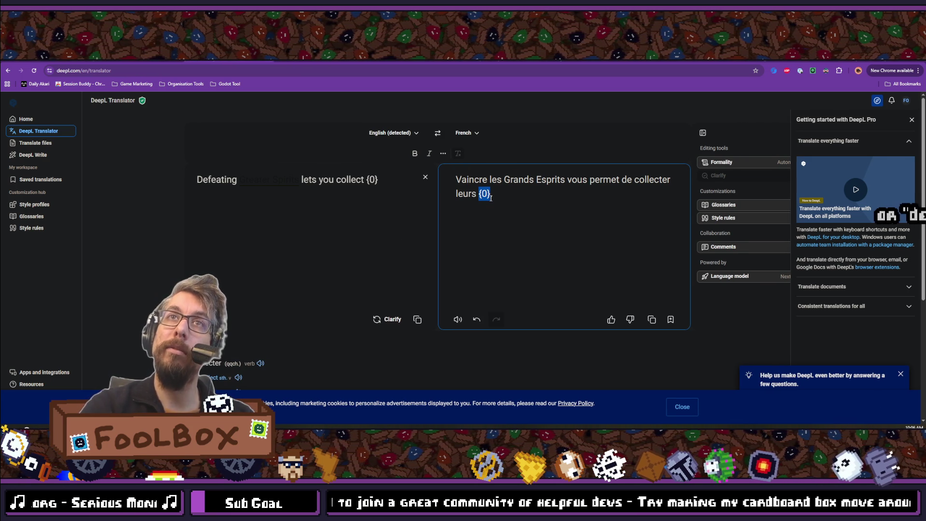
pyautogui.click(514, 194)
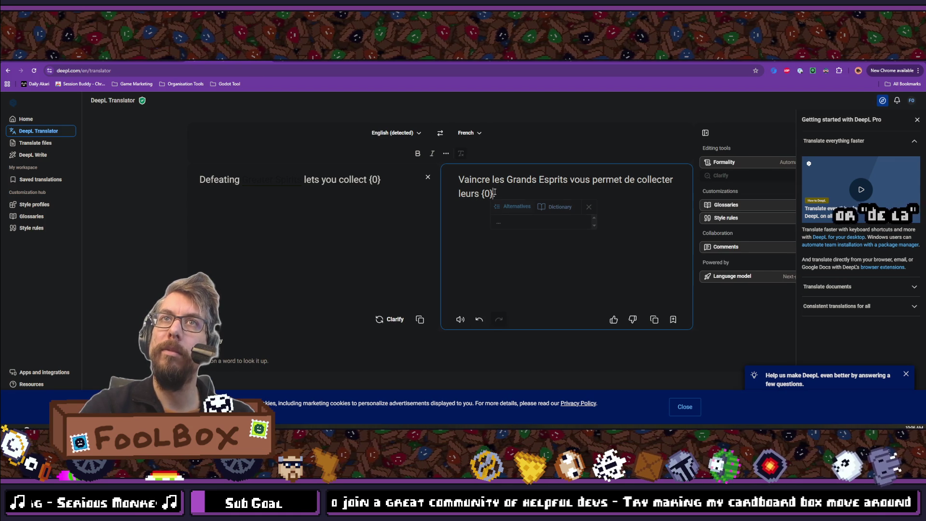
pyautogui.click(506, 180)
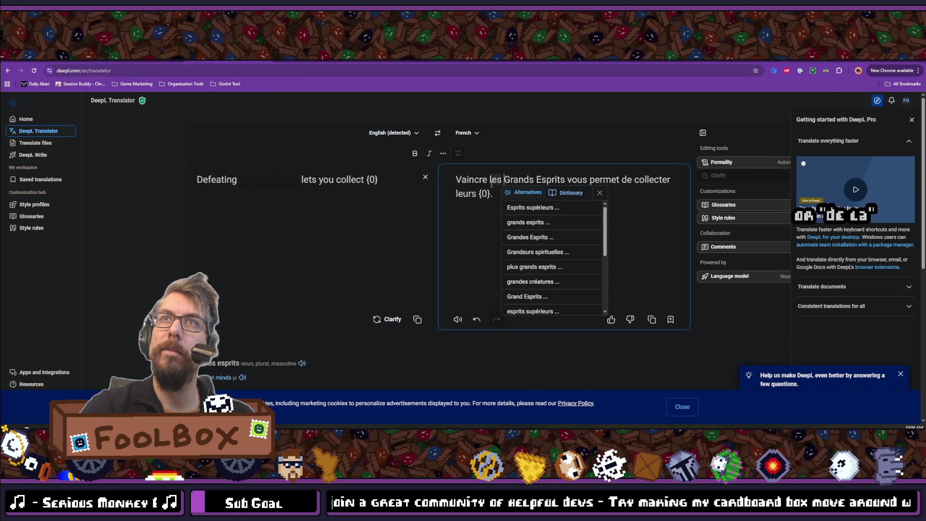
pyautogui.click(466, 194)
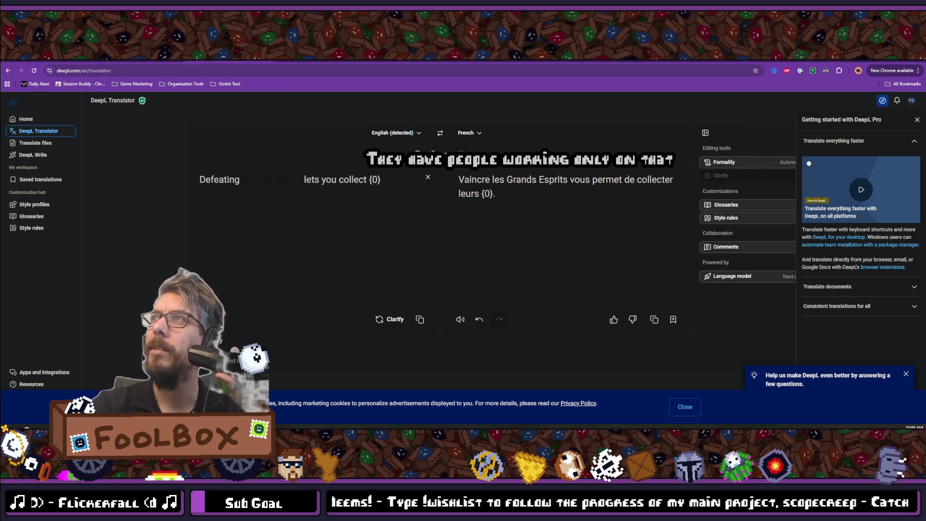
# Step: Return from DeepL in the browser to Godot's Localization tab
pyautogui.hotkey('alt', 'Tab')
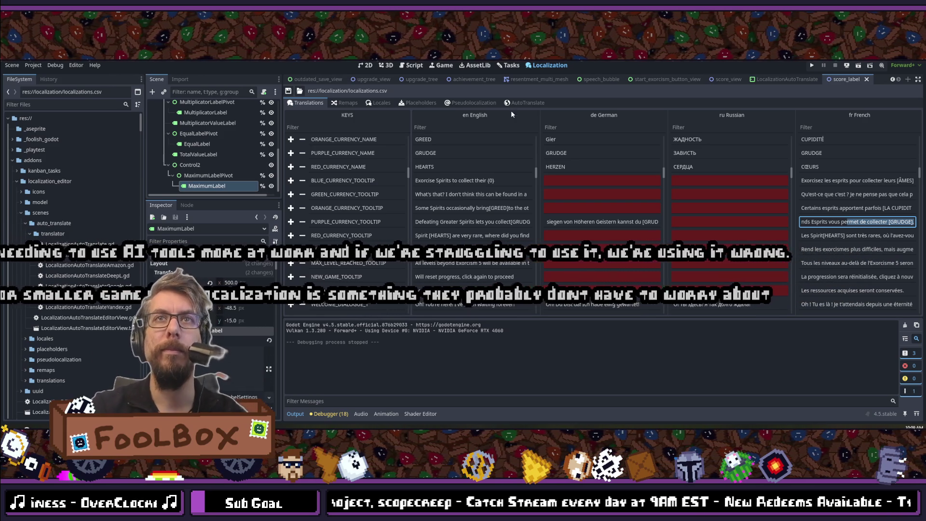
# Step: Scroll the translations table down to the UPGRADE rows, then switch to the Steam client
pyautogui.scroll(-4, 479, 238)
pyautogui.scroll(-4, 479, 238)
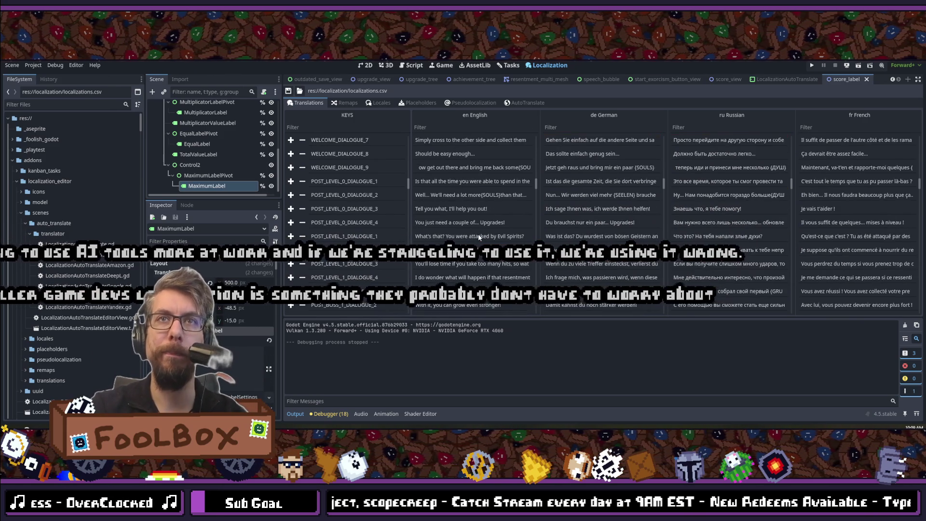
pyautogui.scroll(-6, 478, 237)
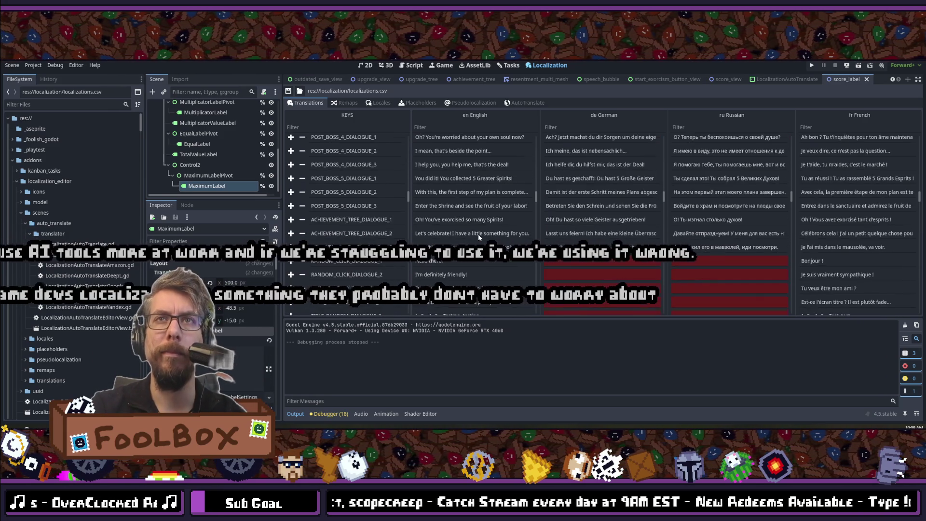
pyautogui.scroll(-8, 479, 237)
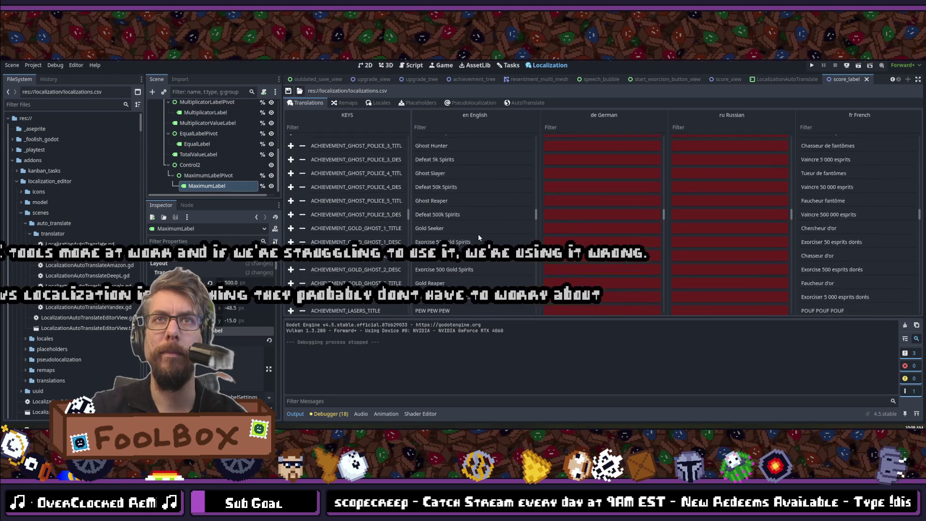
pyautogui.scroll(-10, 479, 233)
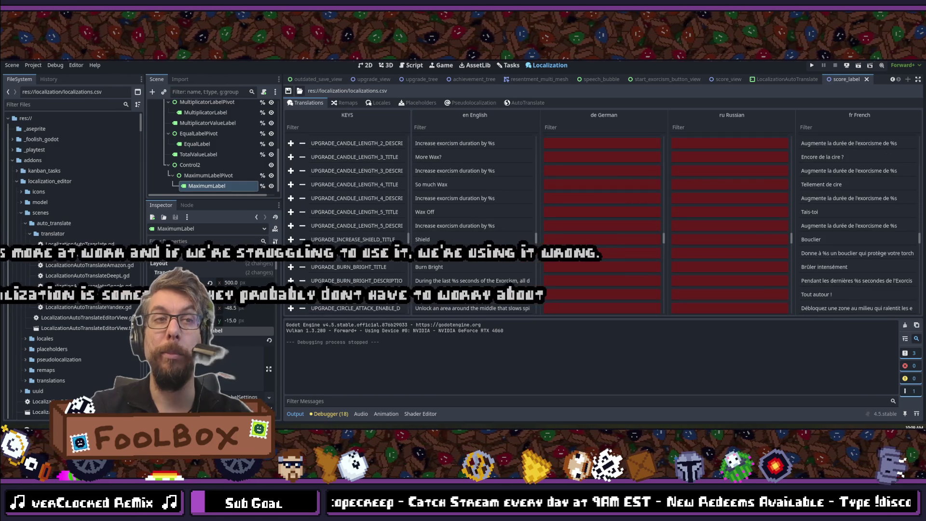
pyautogui.hotkey('alt', 'Tab')
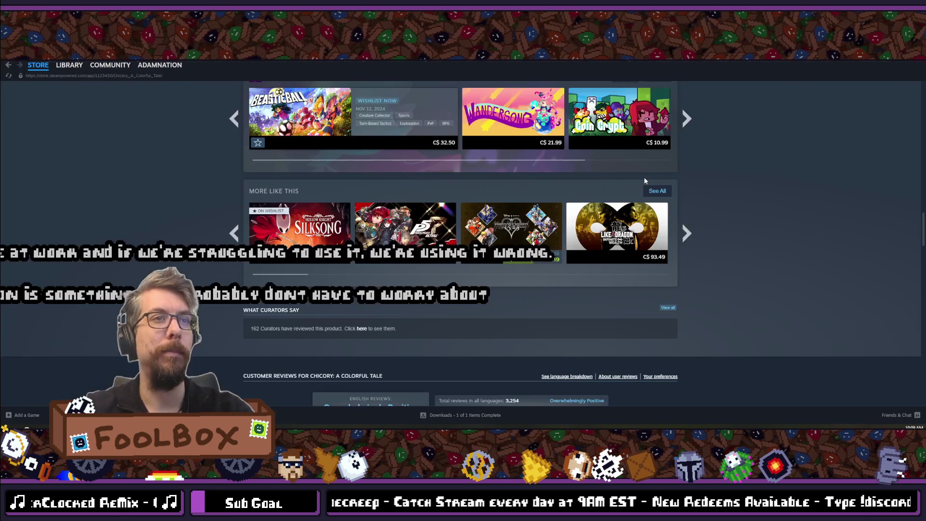
# Step: Search the Steam store for 'nodebuster' and browse the Nodebuster store page
pyautogui.scroll(15, 638, 139)
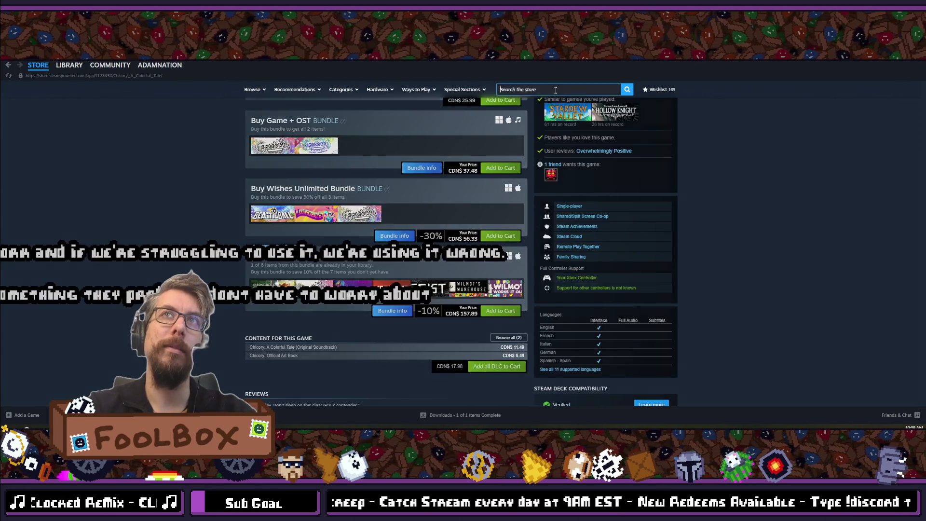
pyautogui.click(556, 90)
pyautogui.write('nodebu')
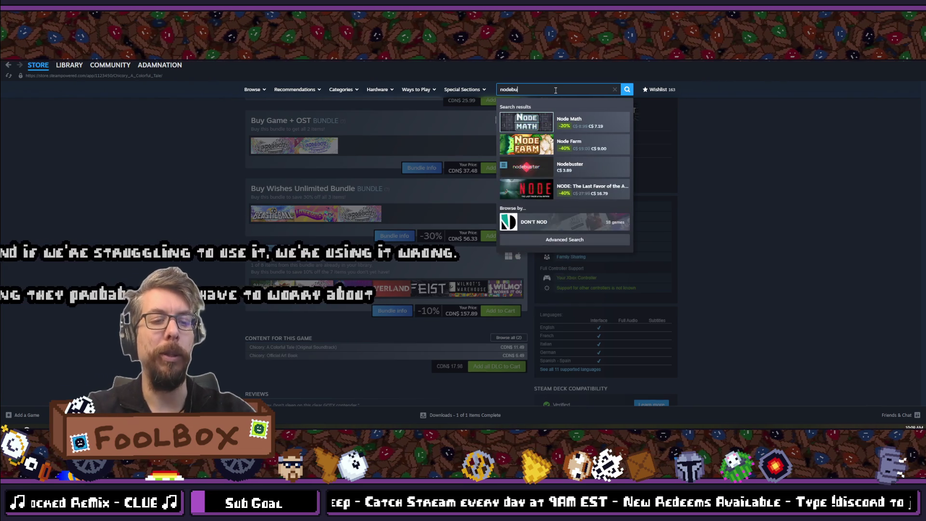
pyautogui.write('ster')
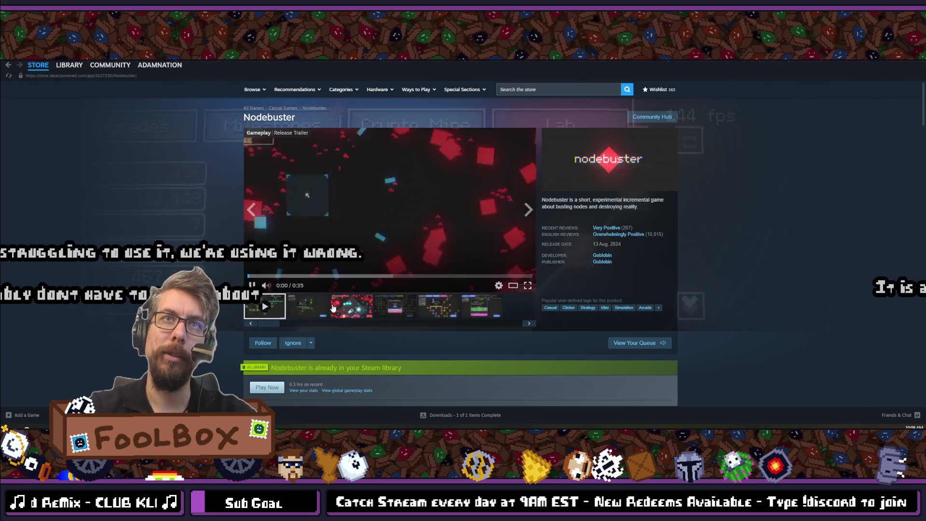
pyautogui.scroll(-10, 476, 267)
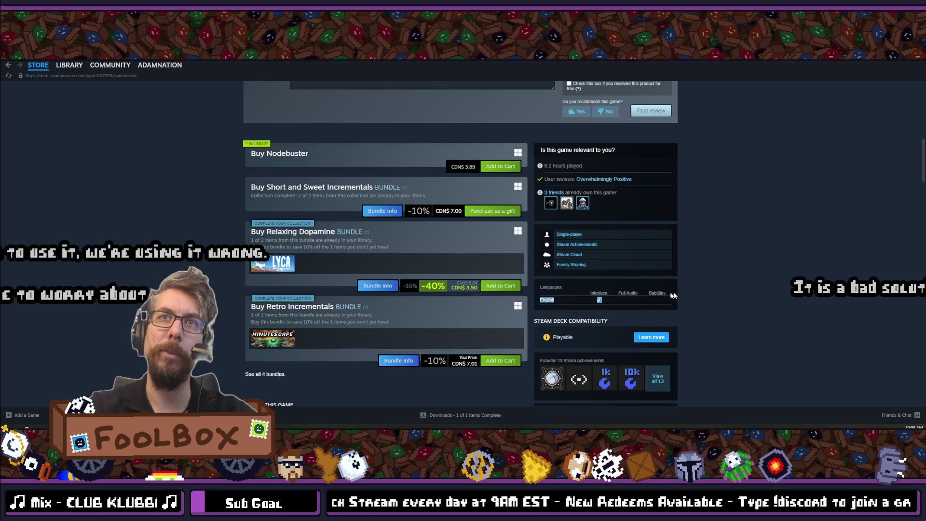
pyautogui.scroll(10, 676, 290)
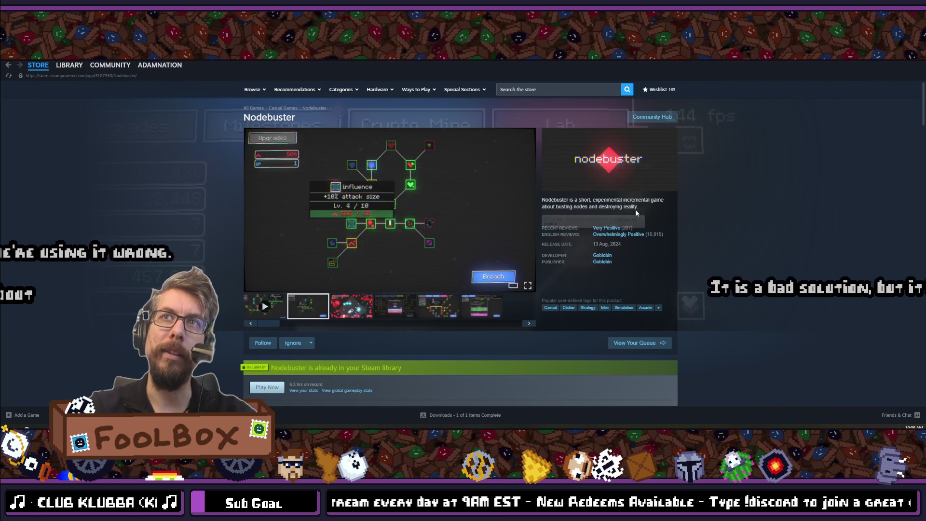
pyautogui.click(550, 89)
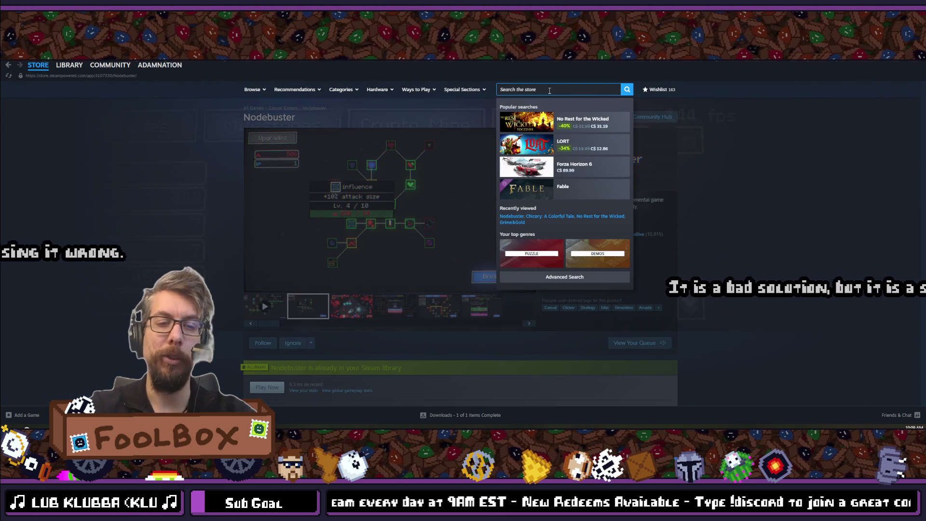
# Step: Search 'a game about', open A Game About Feeding A Black Hole, and reveal all 19 supported languages
pyautogui.write('a game about')
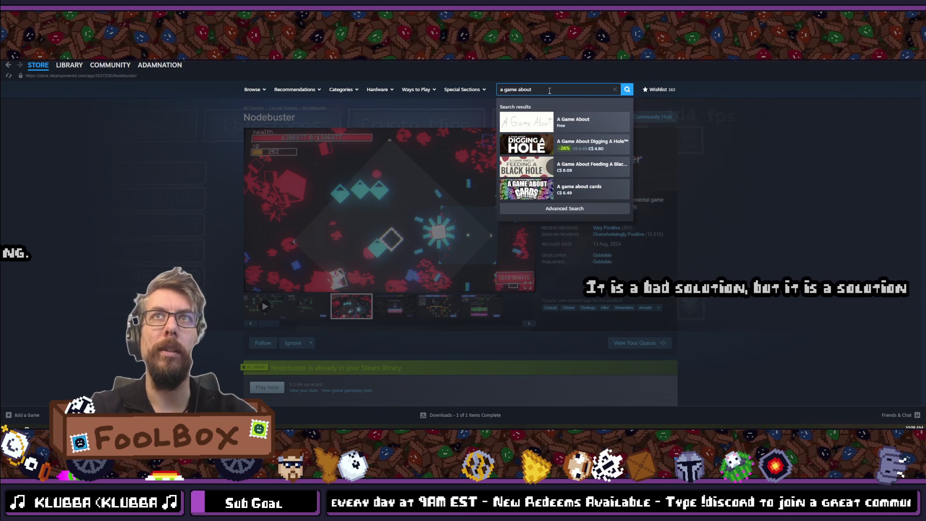
pyautogui.click(541, 166)
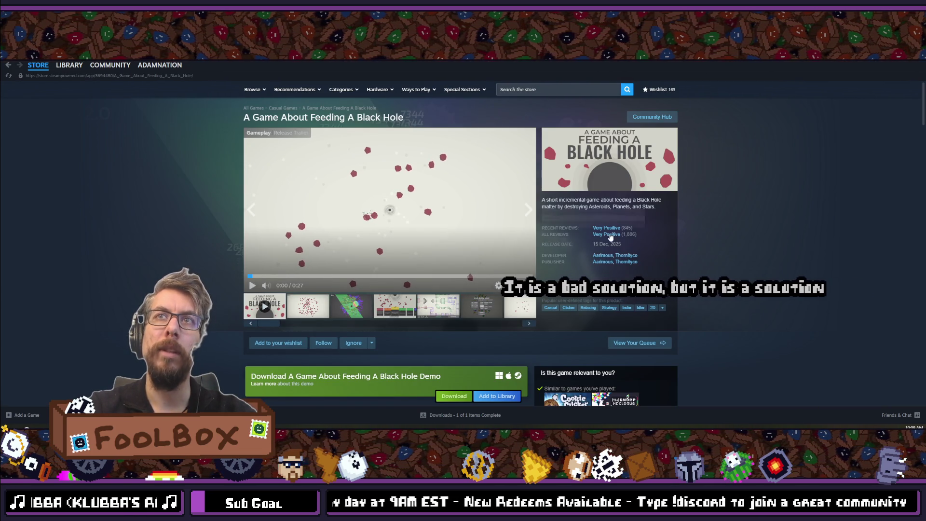
pyautogui.scroll(-5, 671, 260)
pyautogui.scroll(-4, 671, 262)
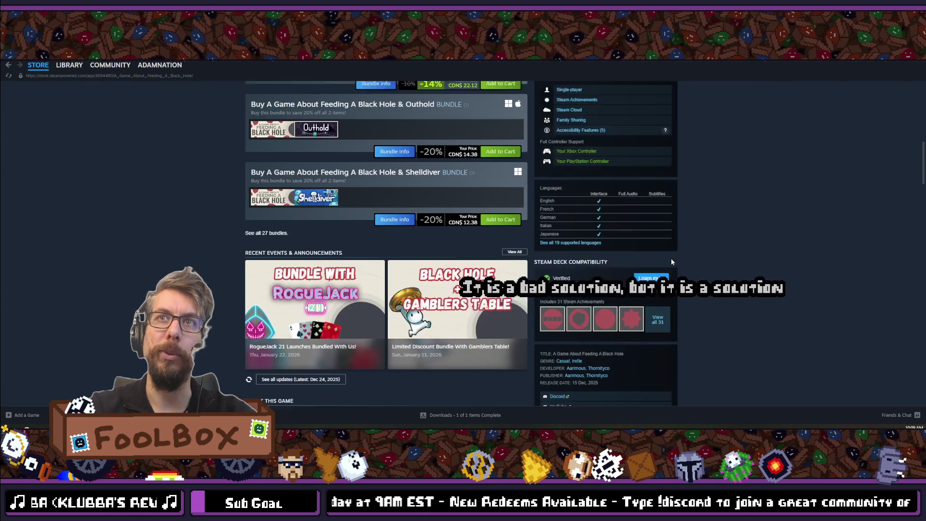
pyautogui.click(584, 268)
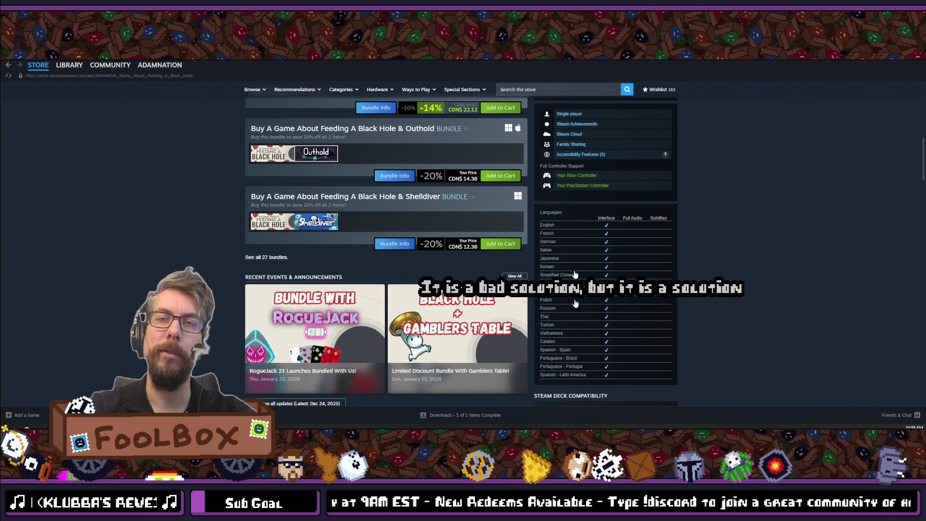
pyautogui.moveTo(628, 377); pyautogui.dragTo(539, 221)
pyautogui.click(771, 281)
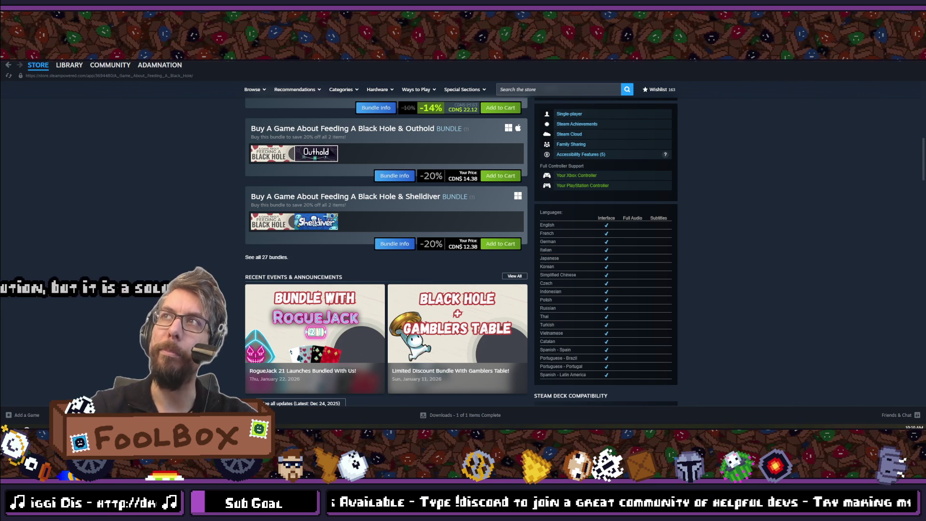
pyautogui.scroll(-2, 770, 186)
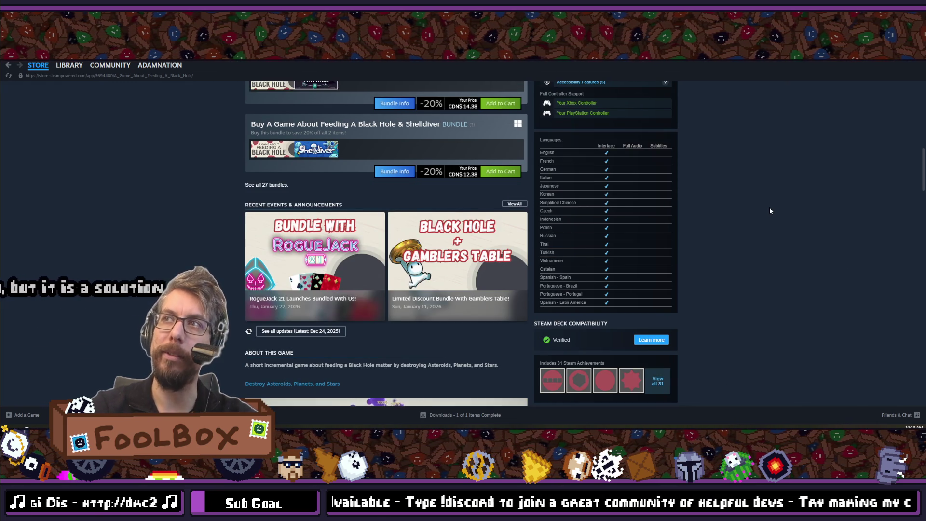
pyautogui.scroll(1, 770, 211)
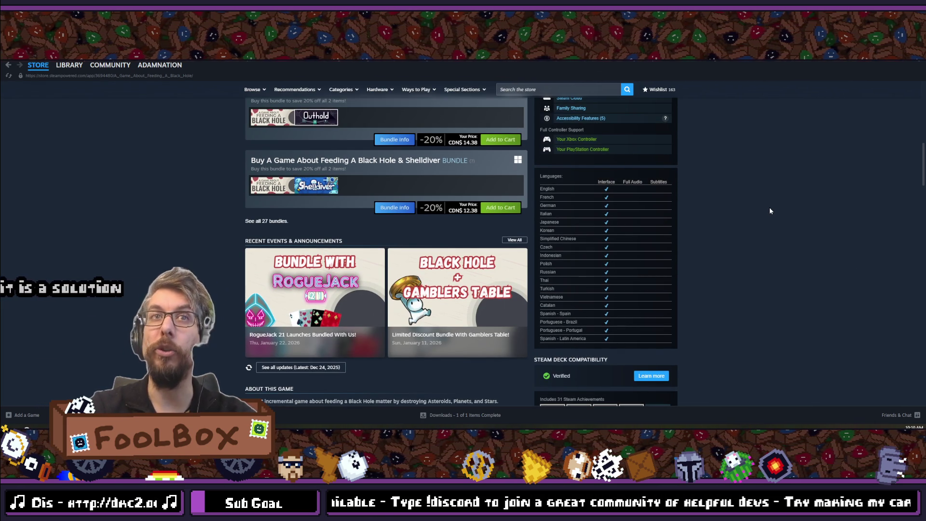
pyautogui.scroll(-7, 770, 211)
pyautogui.scroll(-10, 770, 210)
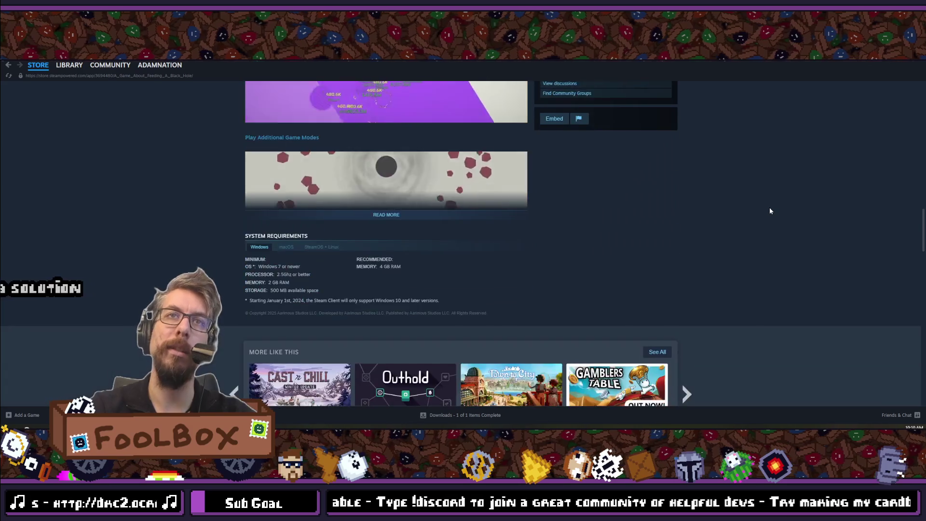
pyautogui.scroll(10, 773, 202)
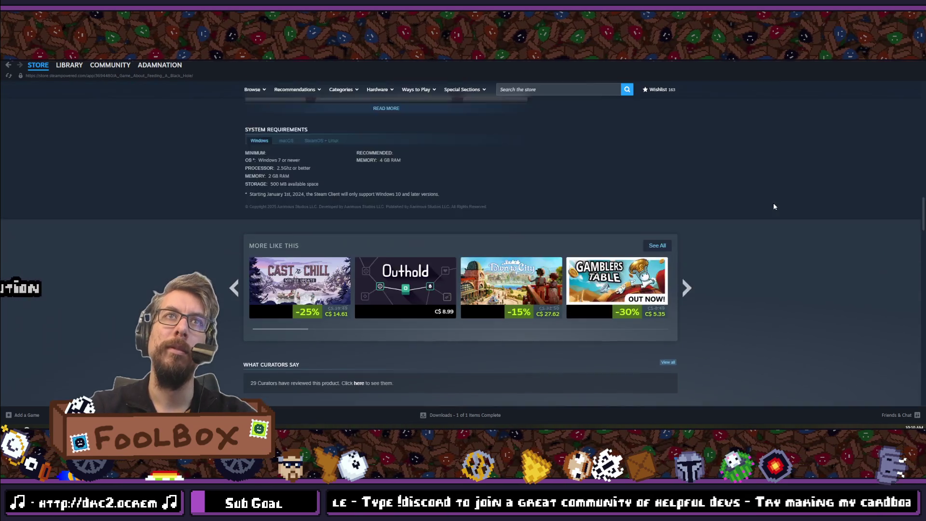
pyautogui.scroll(-2, 777, 196)
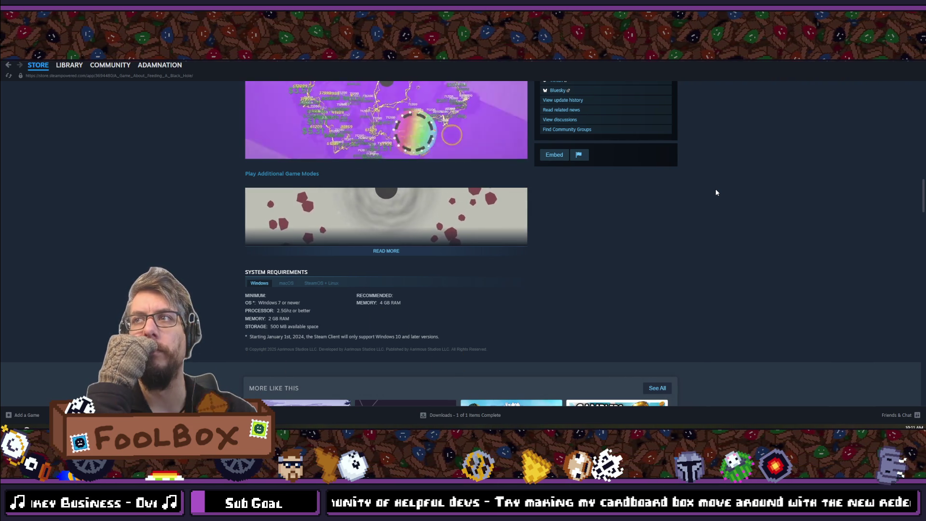
pyautogui.scroll(-2, 716, 190)
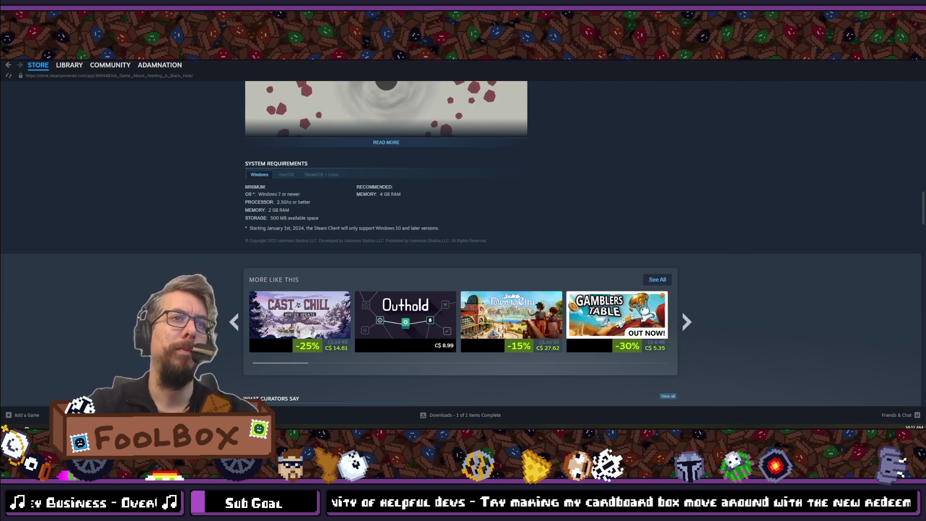
pyautogui.hotkey('alt', 'Tab')
pyautogui.scroll(10, 547, 223)
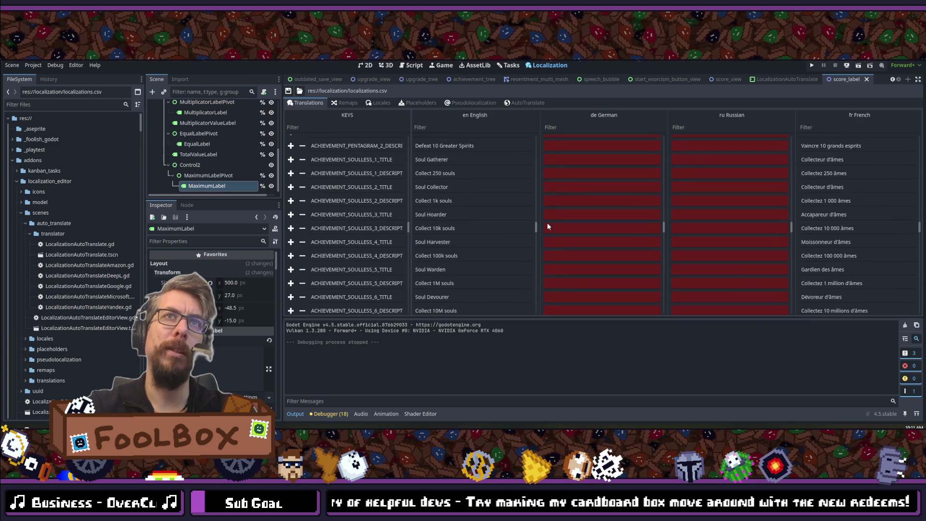
pyautogui.scroll(10, 548, 226)
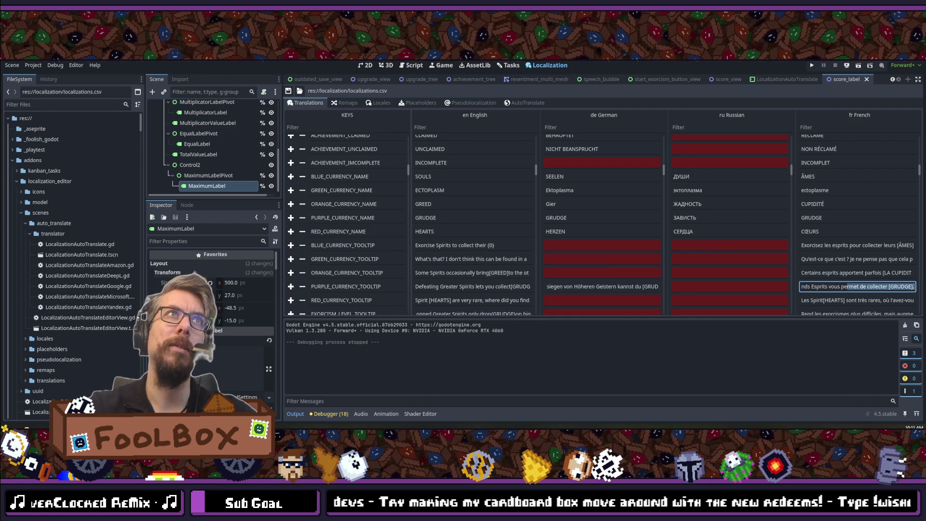
pyautogui.scroll(-5, 572, 255)
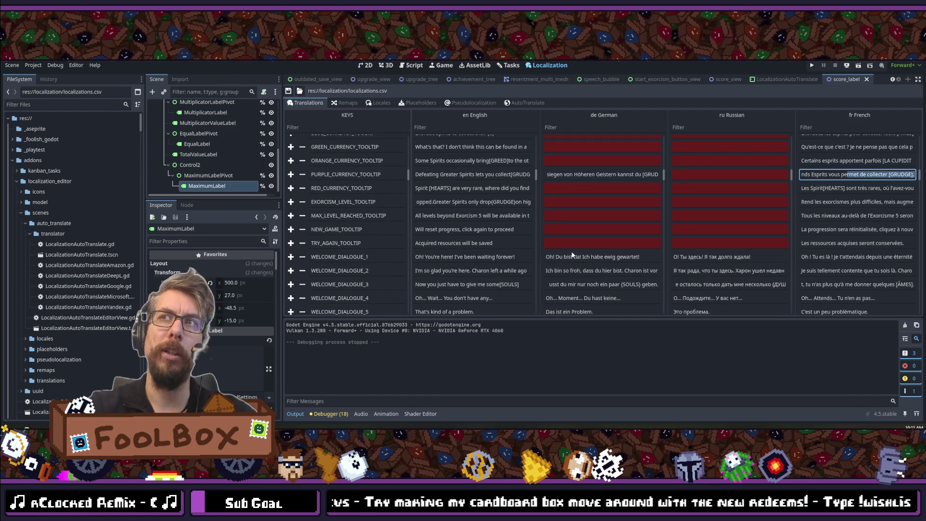
pyautogui.scroll(3, 573, 255)
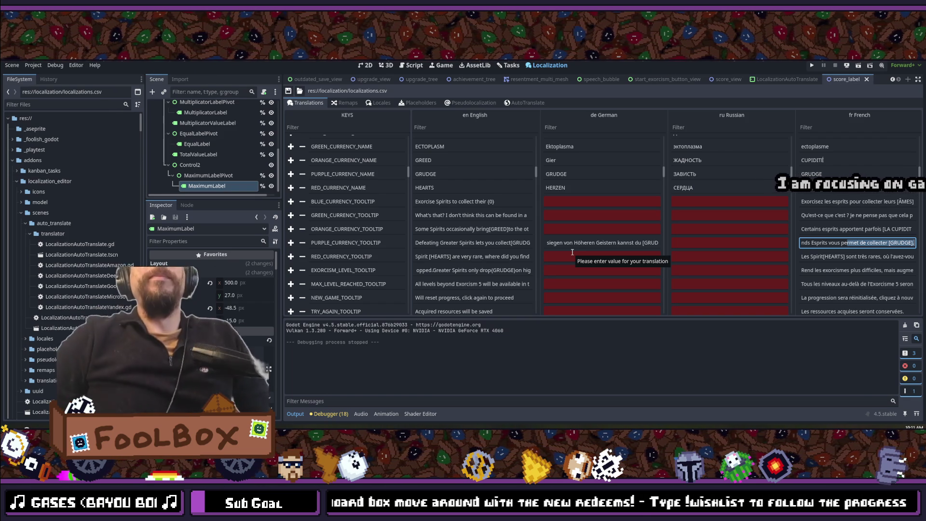
pyautogui.scroll(3, 572, 251)
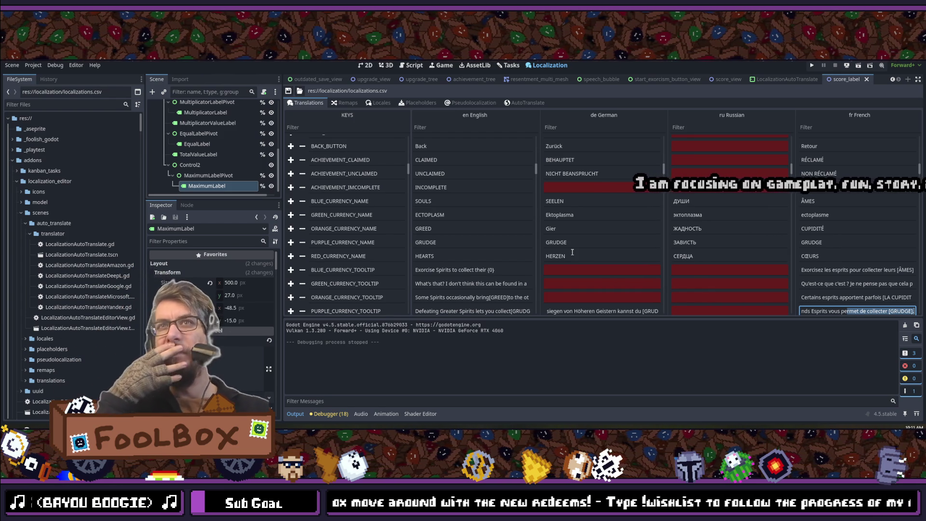
pyautogui.scroll(-2, 573, 252)
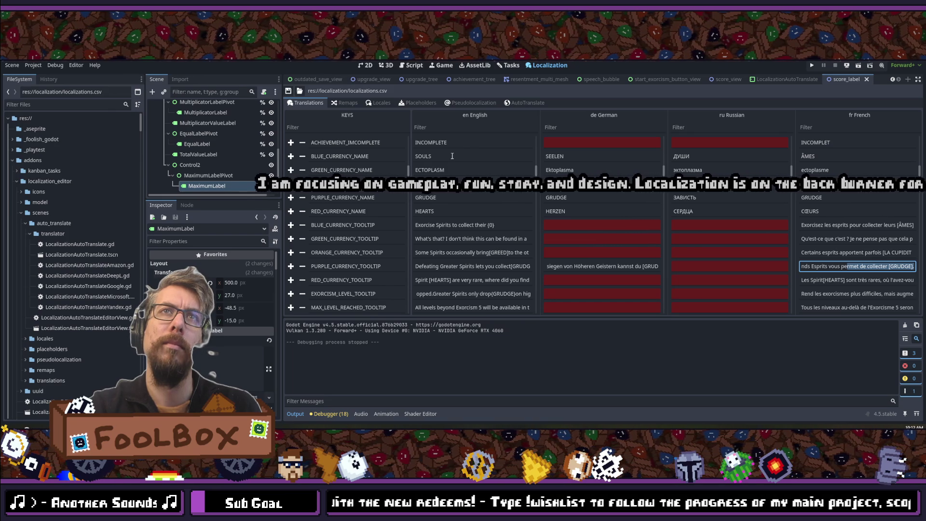
pyautogui.doubleClick(449, 198)
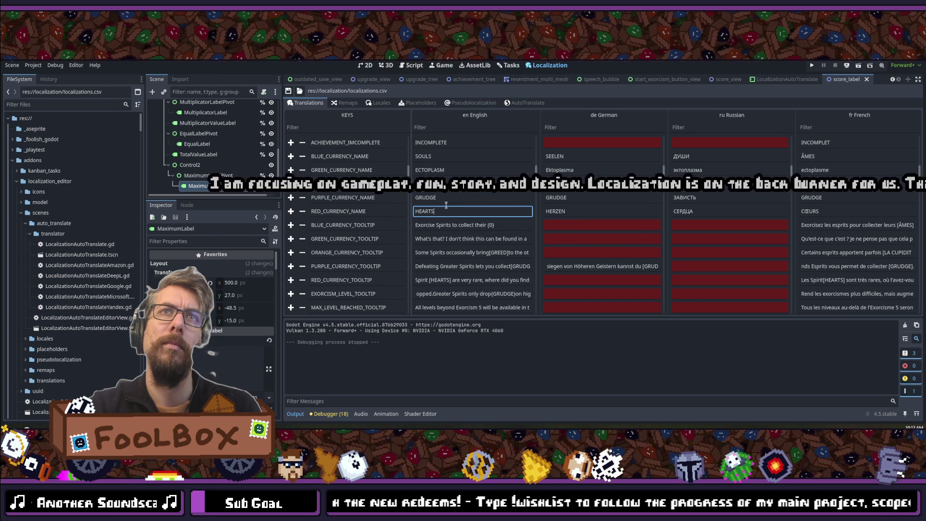
pyautogui.doubleClick(444, 155)
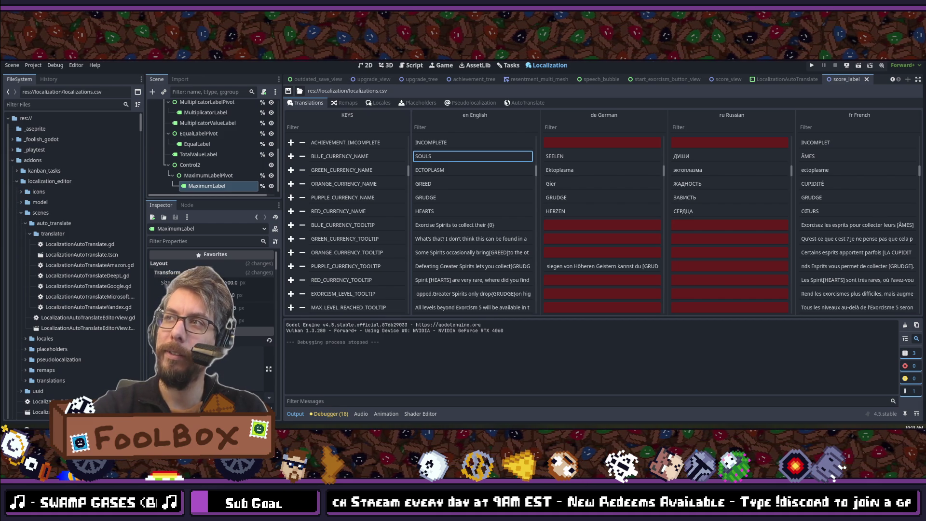
pyautogui.scroll(-2, 595, 207)
pyautogui.scroll(2, 538, 277)
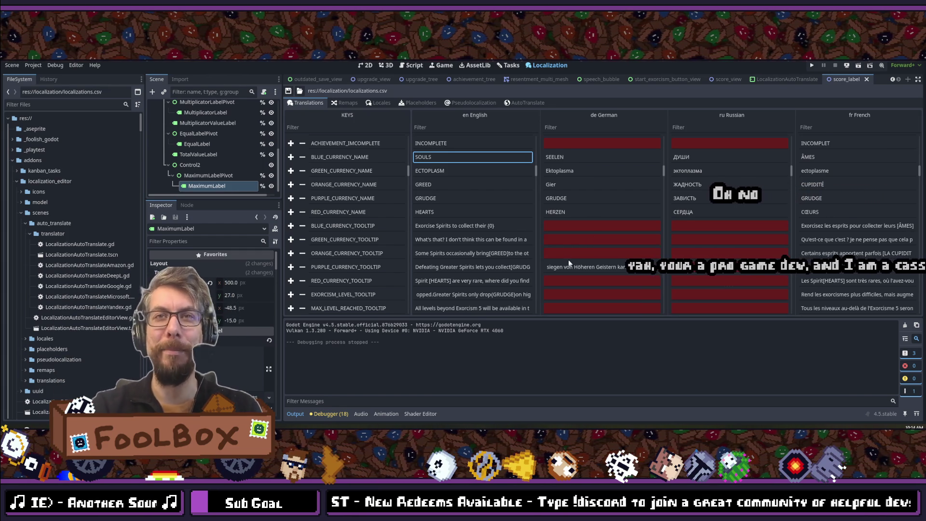
pyautogui.scroll(-4, 570, 259)
pyautogui.scroll(2, 666, 206)
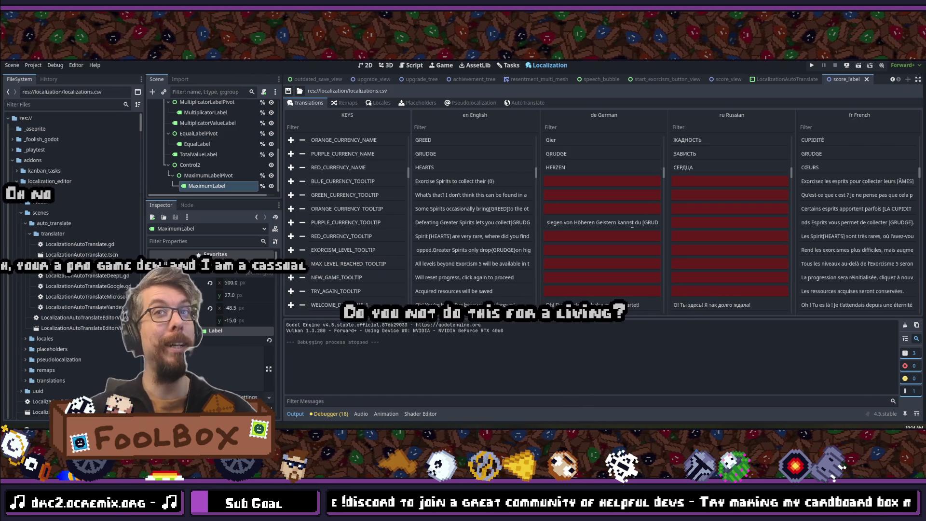
pyautogui.scroll(-3, 622, 222)
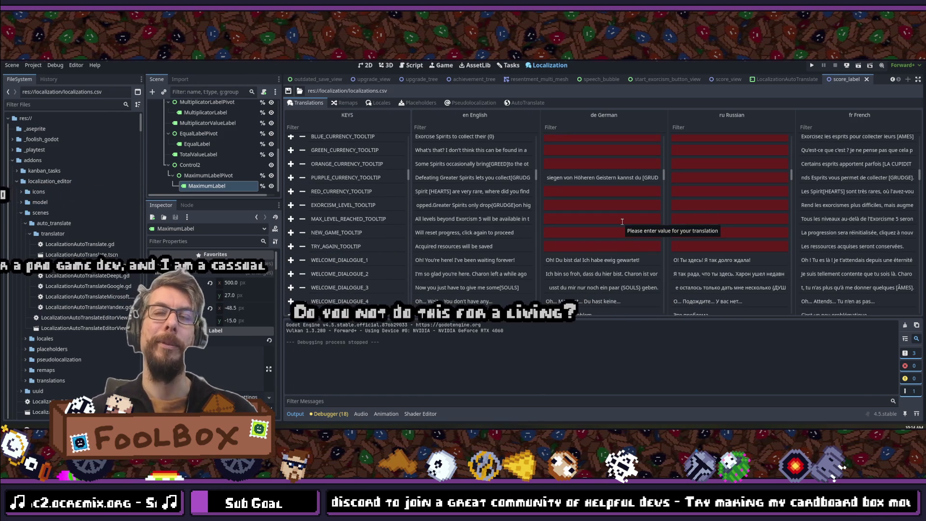
pyautogui.scroll(4, 622, 222)
pyautogui.scroll(-4, 622, 222)
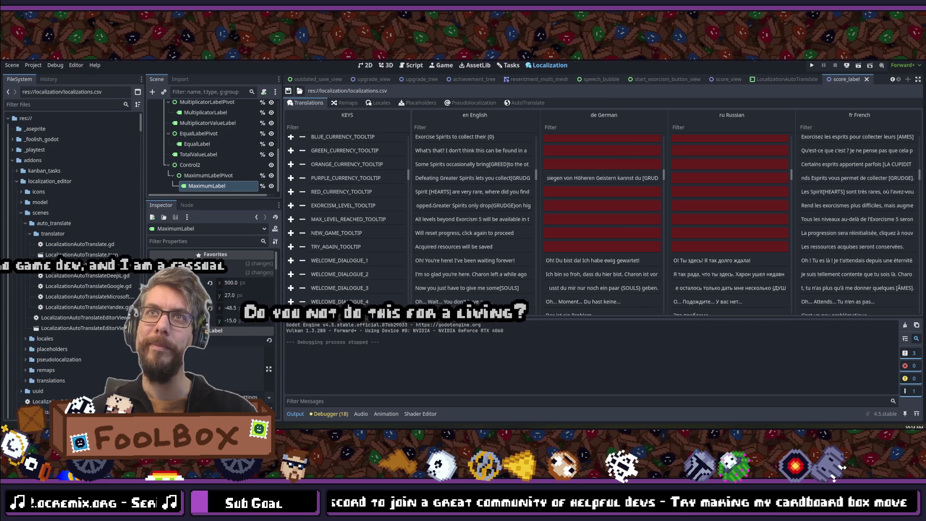
pyautogui.scroll(-3, 606, 202)
pyautogui.scroll(3, 606, 201)
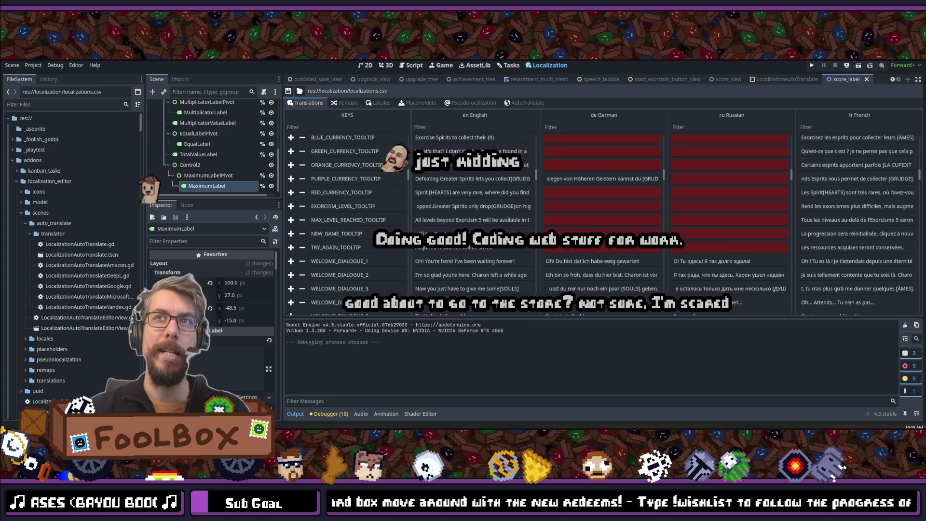
# Step: Scroll the translations table past dialogues and achievements to UPGRADE_ rows like UPGRADE_RICH_ENABLE_TITLE
pyautogui.scroll(-3, 574, 230)
pyautogui.scroll(-5, 574, 231)
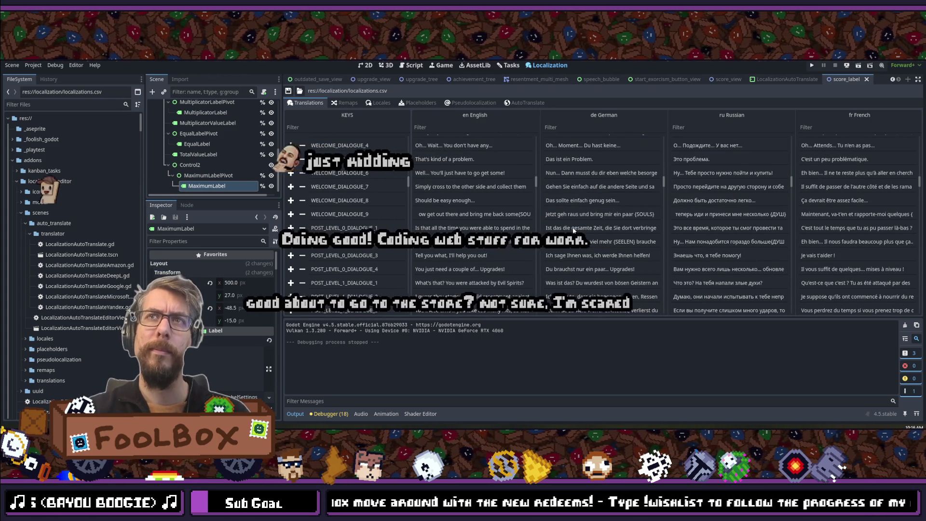
pyautogui.scroll(-2, 573, 230)
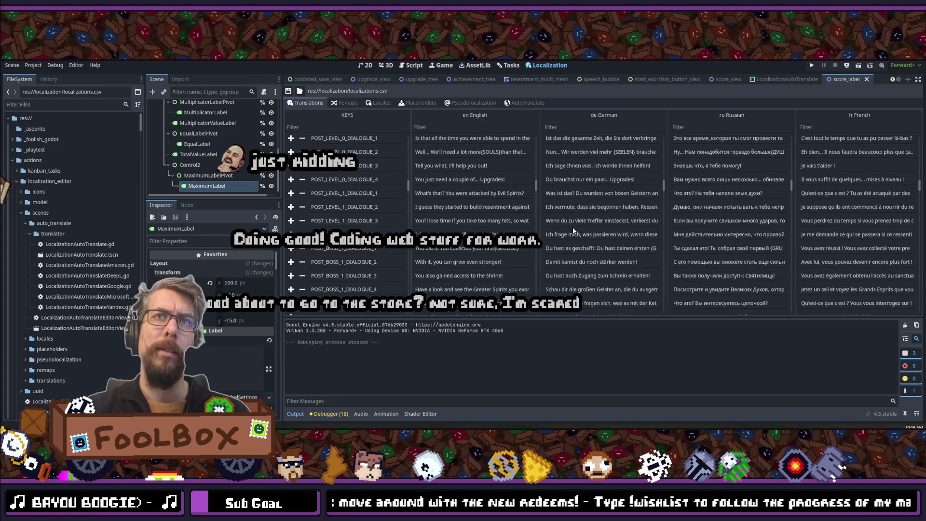
pyautogui.scroll(-3, 574, 231)
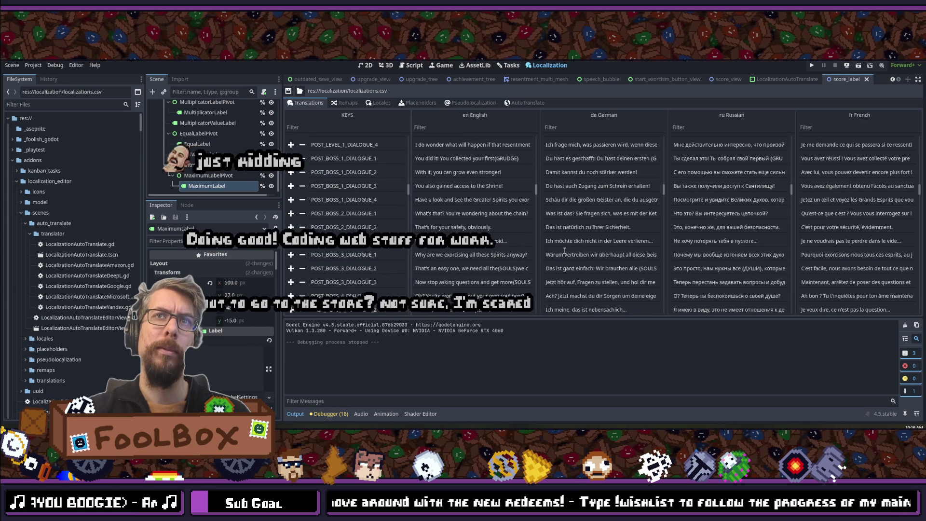
pyautogui.scroll(-3, 468, 233)
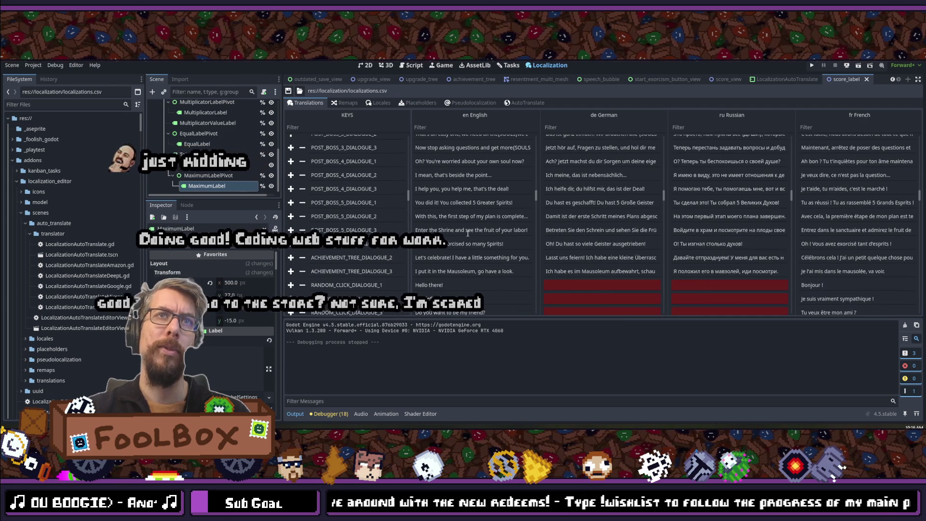
pyautogui.scroll(-3, 467, 233)
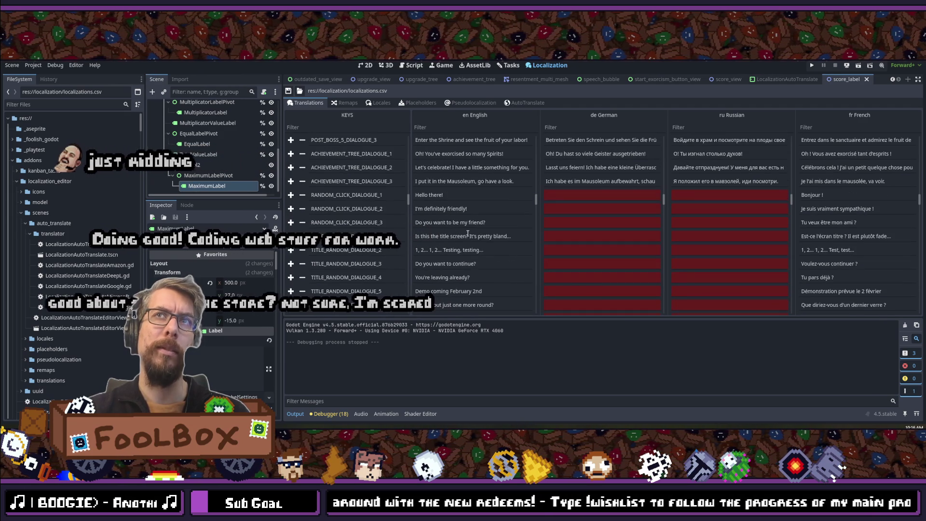
pyautogui.scroll(-3, 468, 234)
pyautogui.scroll(-3, 467, 233)
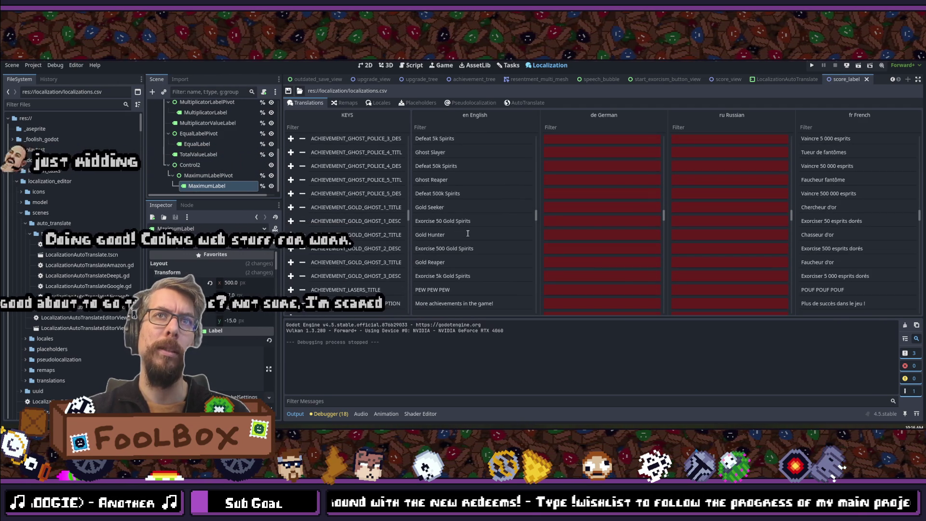
pyautogui.scroll(-3, 468, 233)
pyautogui.scroll(-15, 468, 233)
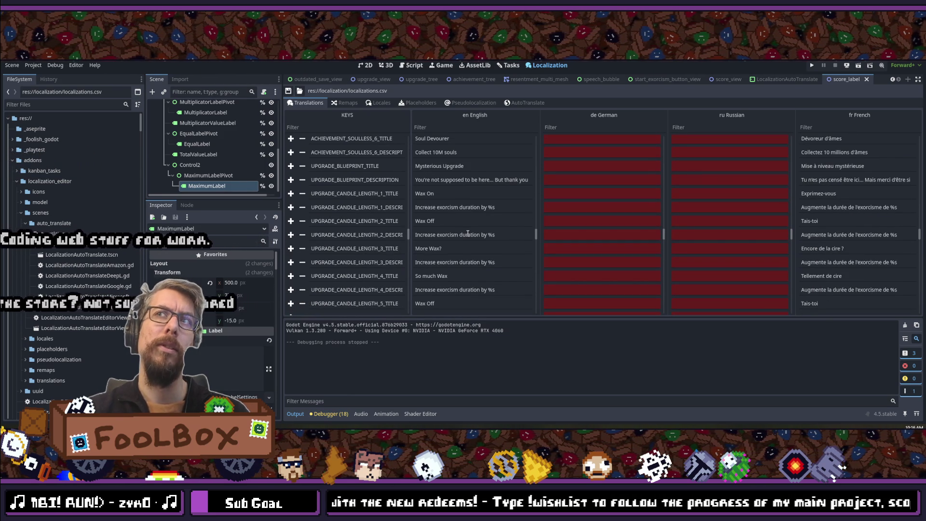
pyautogui.scroll(-4, 468, 234)
pyautogui.scroll(-5, 467, 233)
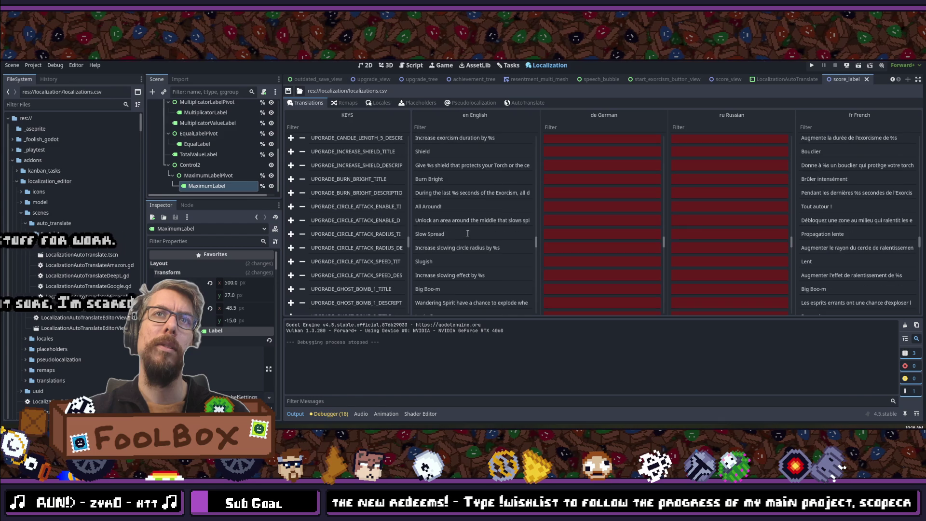
pyautogui.scroll(-3, 468, 233)
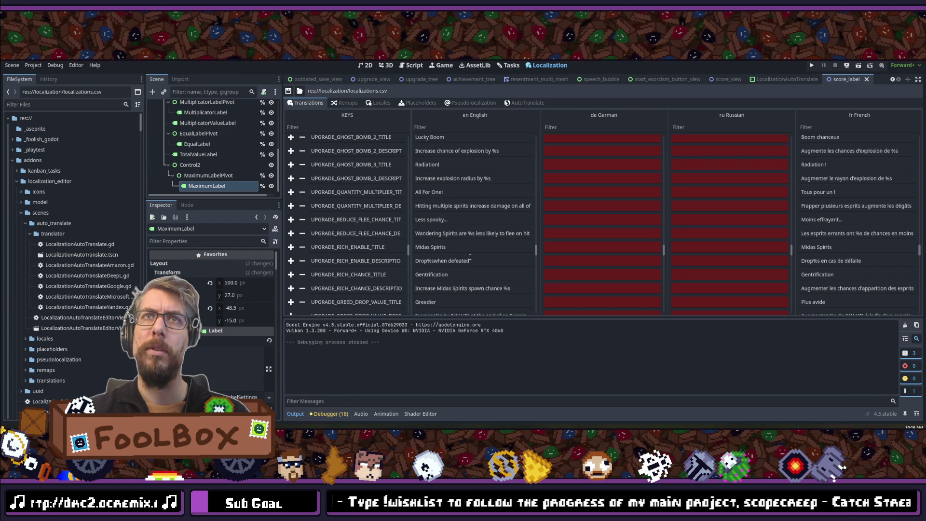
pyautogui.doubleClick(827, 232)
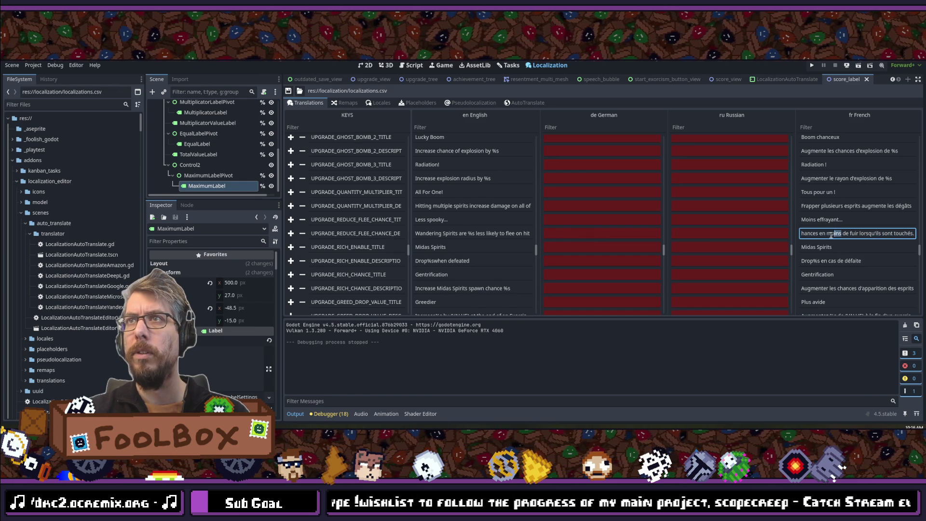
pyautogui.moveTo(802, 235); pyautogui.dragTo(821, 235)
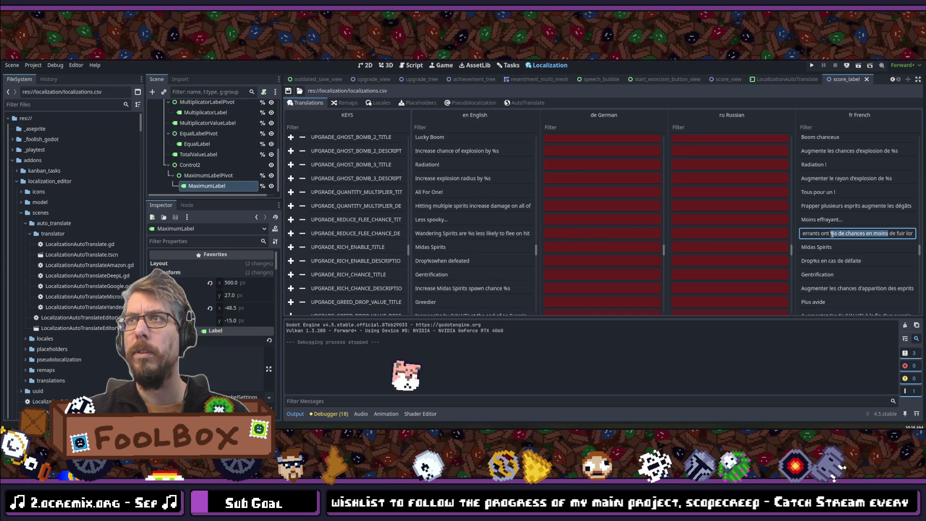
pyautogui.click(833, 234)
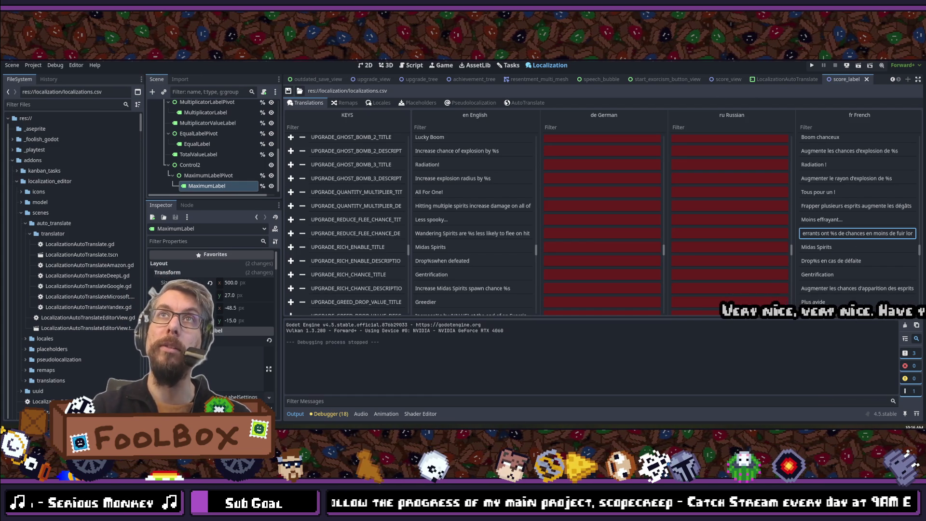
pyautogui.scroll(-4, 505, 220)
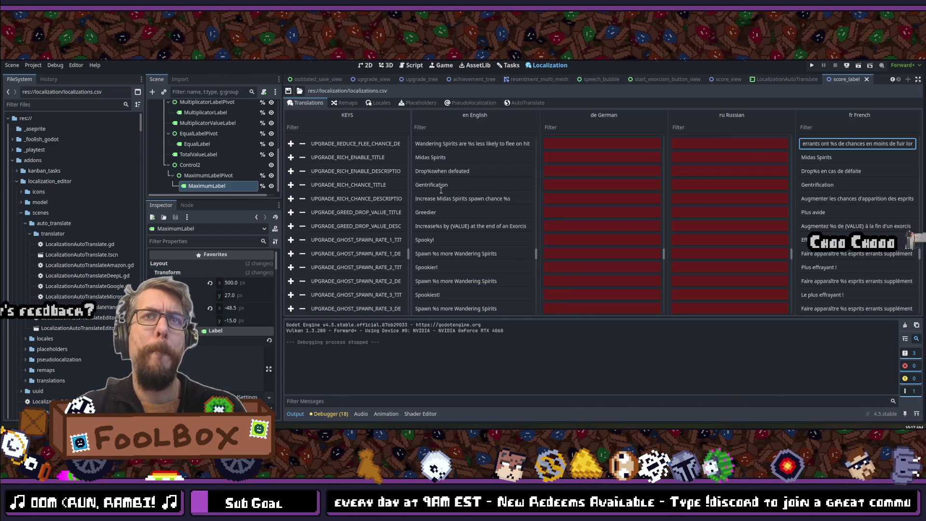
pyautogui.scroll(-3, 454, 203)
pyautogui.scroll(-2, 470, 218)
pyautogui.click(472, 216)
pyautogui.click(456, 244)
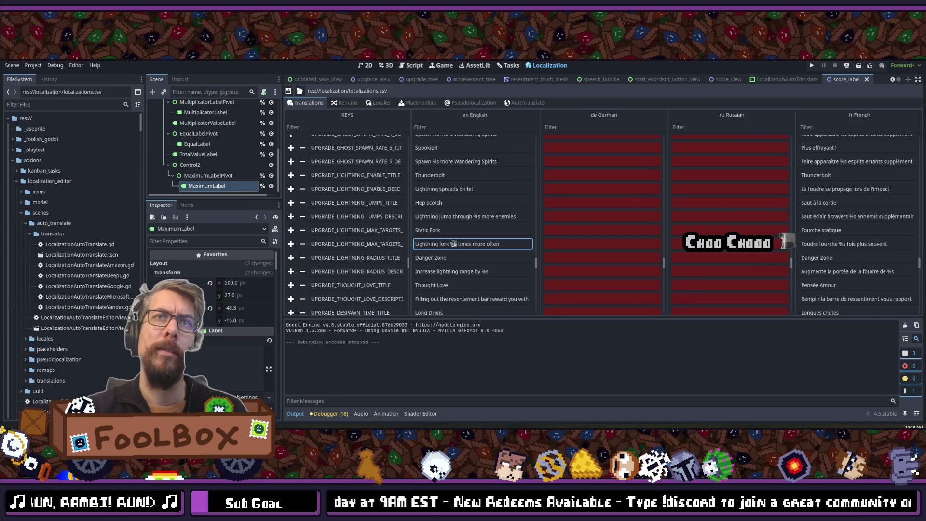
pyautogui.doubleClick(476, 216)
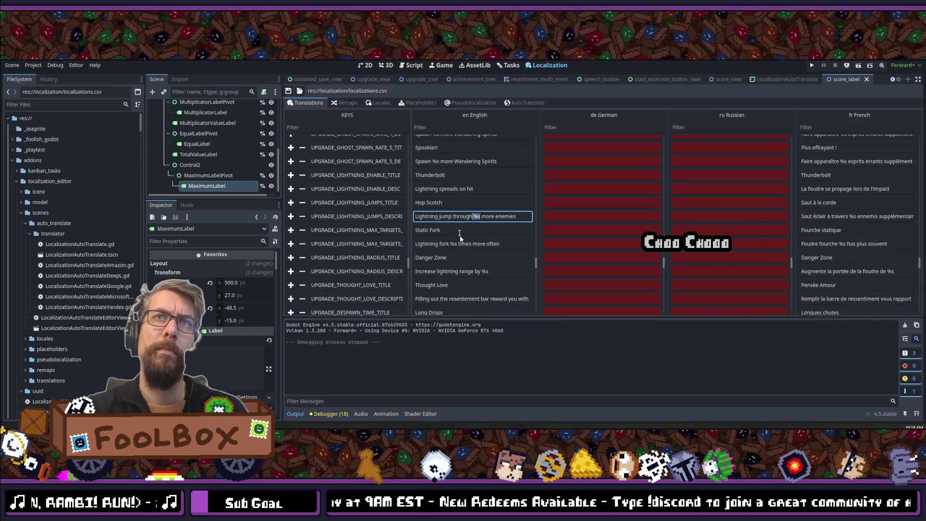
pyautogui.scroll(-10, 453, 195)
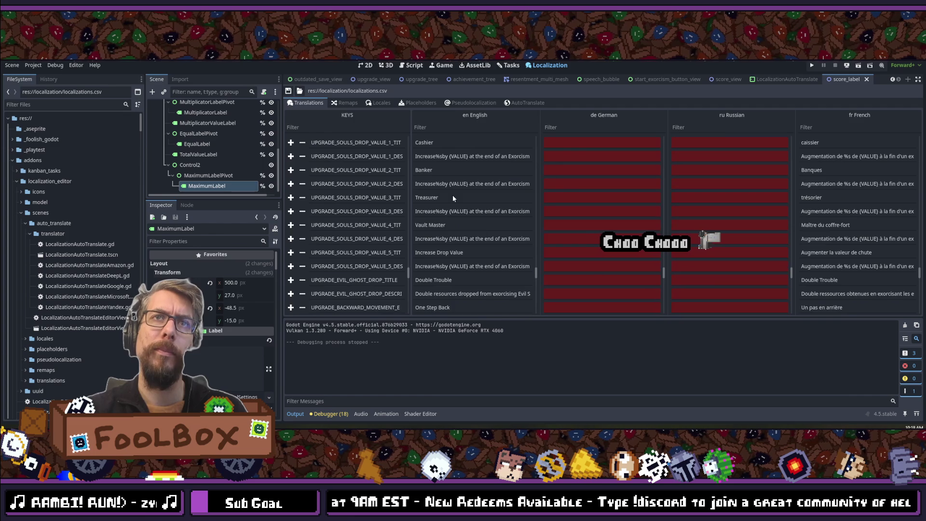
pyautogui.scroll(-3, 453, 195)
pyautogui.scroll(-3, 452, 195)
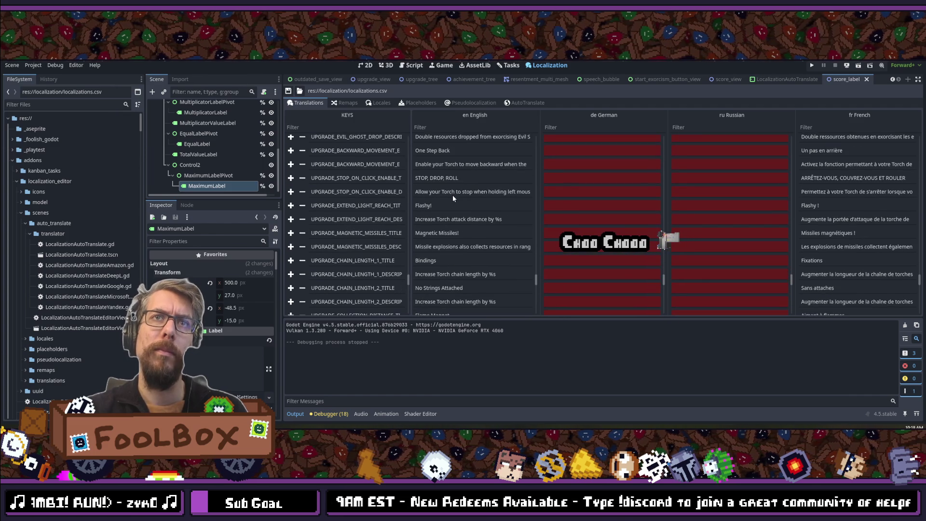
pyautogui.scroll(-2, 452, 194)
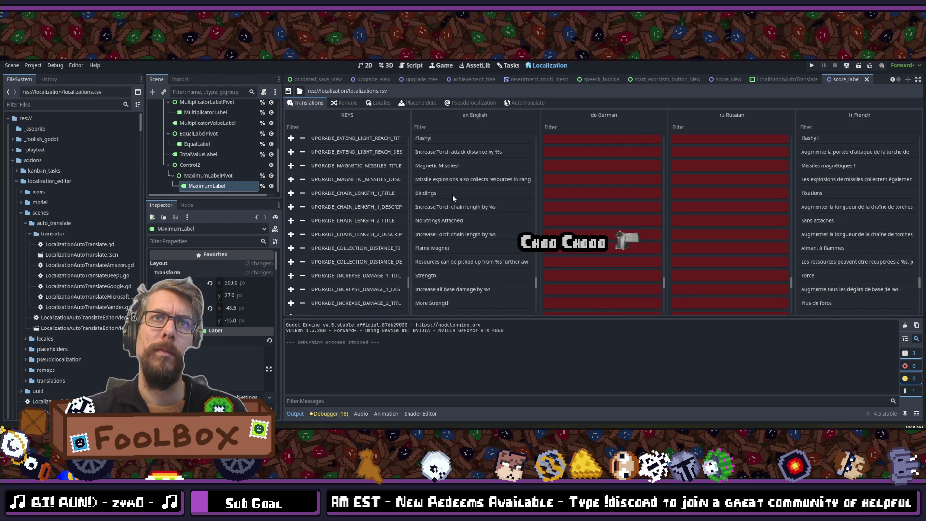
pyautogui.scroll(-8, 452, 195)
pyautogui.scroll(-2, 452, 195)
pyautogui.scroll(-3, 453, 195)
pyautogui.scroll(-4, 453, 196)
pyautogui.scroll(-2, 453, 198)
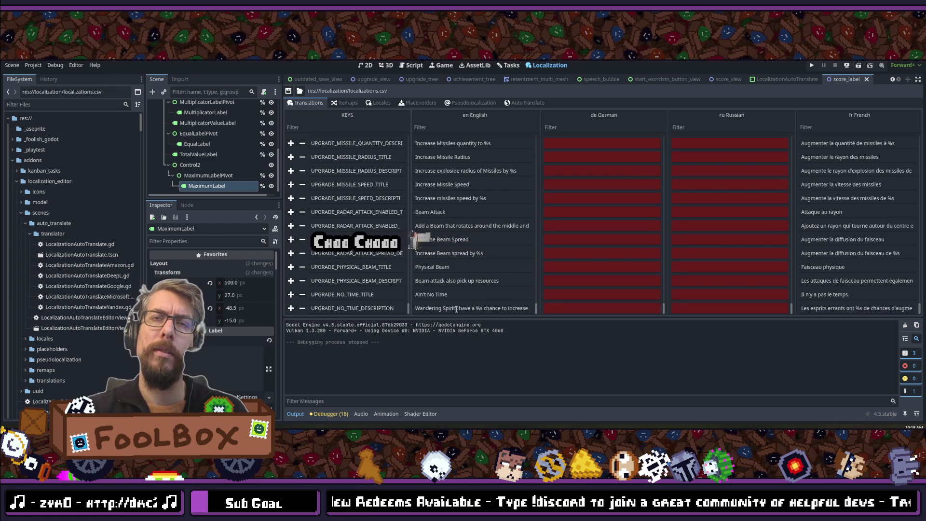
pyautogui.doubleClick(488, 310)
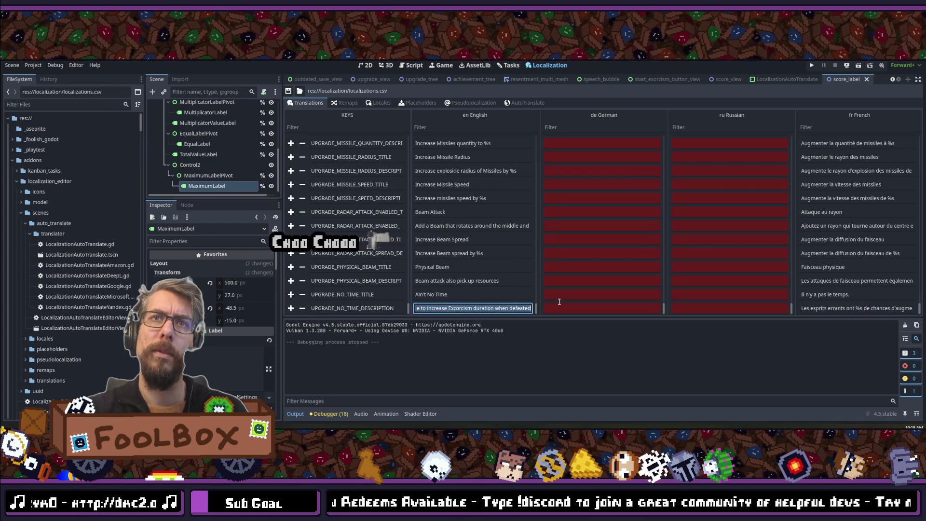
pyautogui.doubleClick(467, 282)
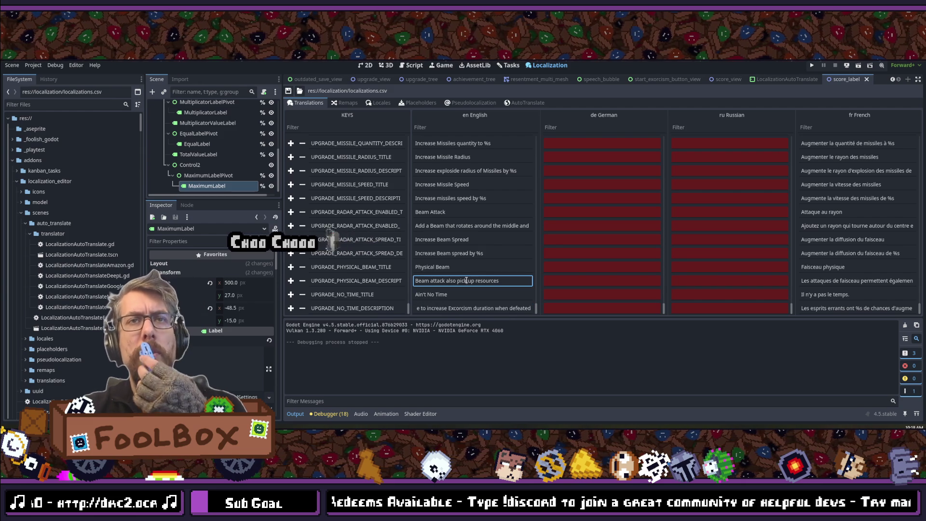
pyautogui.scroll(3, 466, 280)
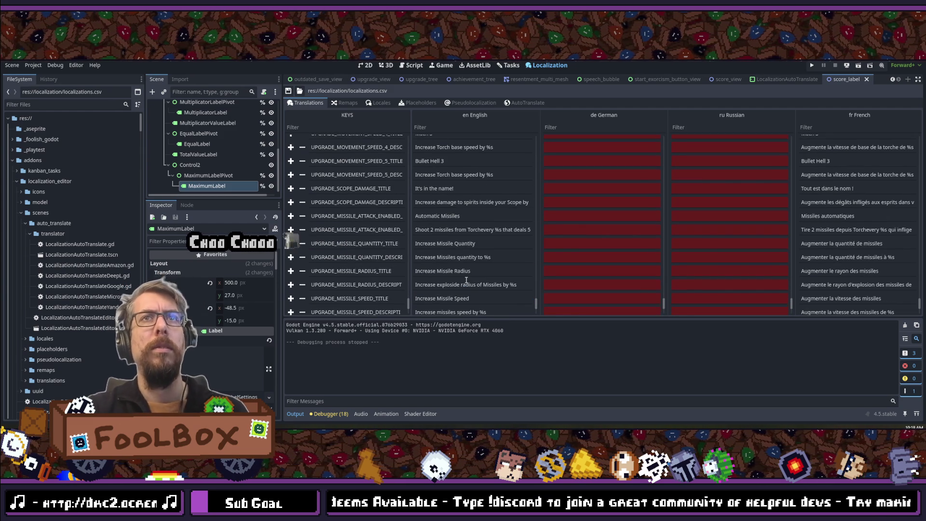
# Step: Scroll the translations table up to the *_CURRENCY_NAME and *_CURRENCY_TOOLTIP rows
pyautogui.doubleClick(503, 259)
pyautogui.scroll(5, 492, 256)
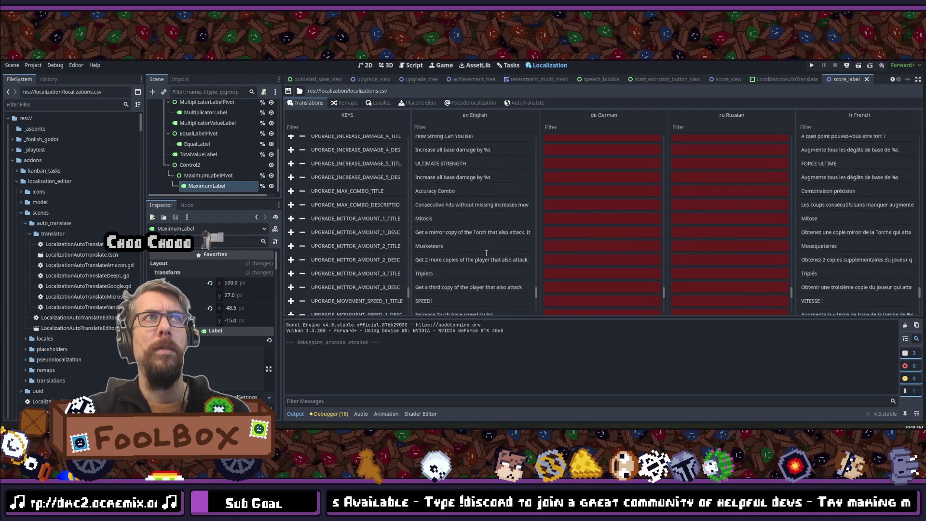
pyautogui.scroll(10, 487, 253)
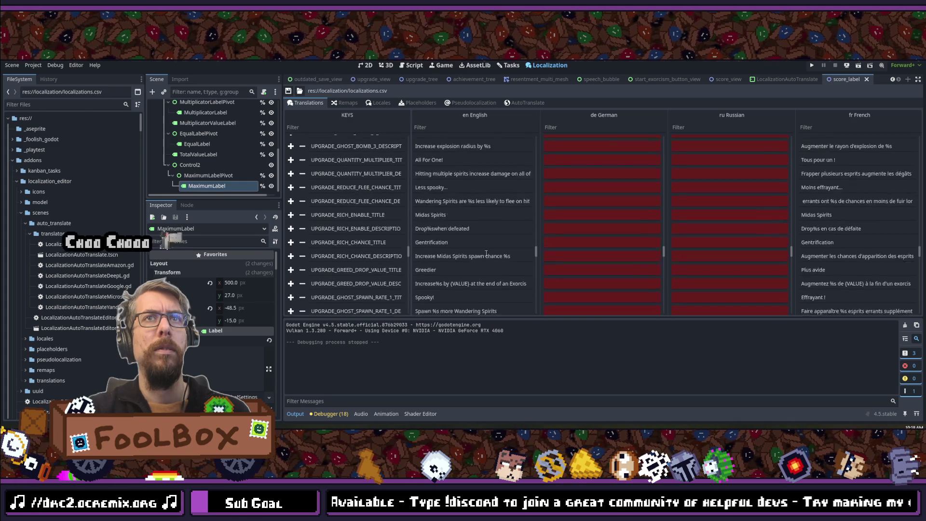
pyautogui.scroll(-5, 486, 252)
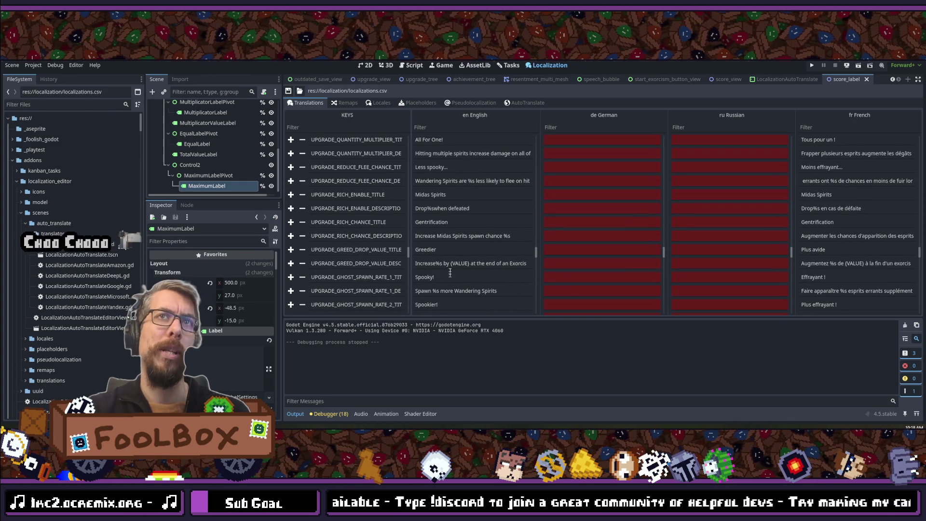
pyautogui.scroll(-5, 464, 247)
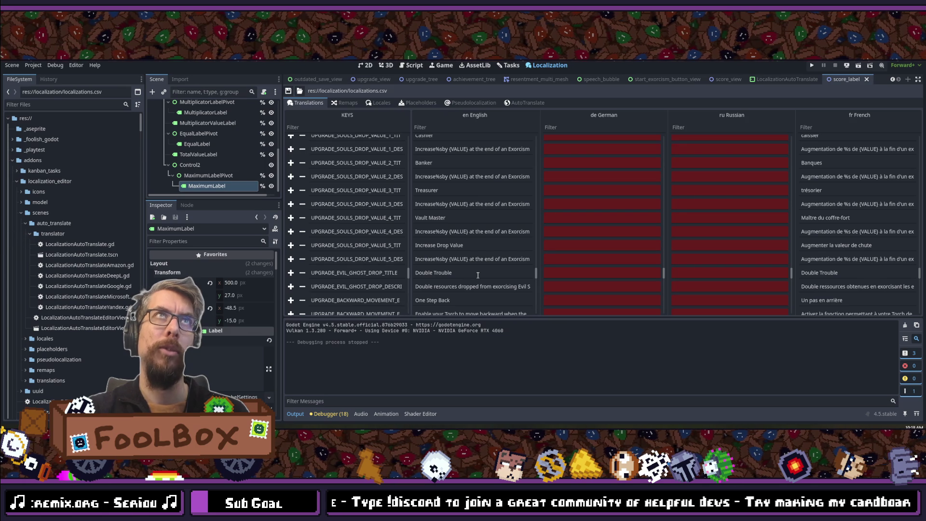
pyautogui.scroll(-10, 478, 275)
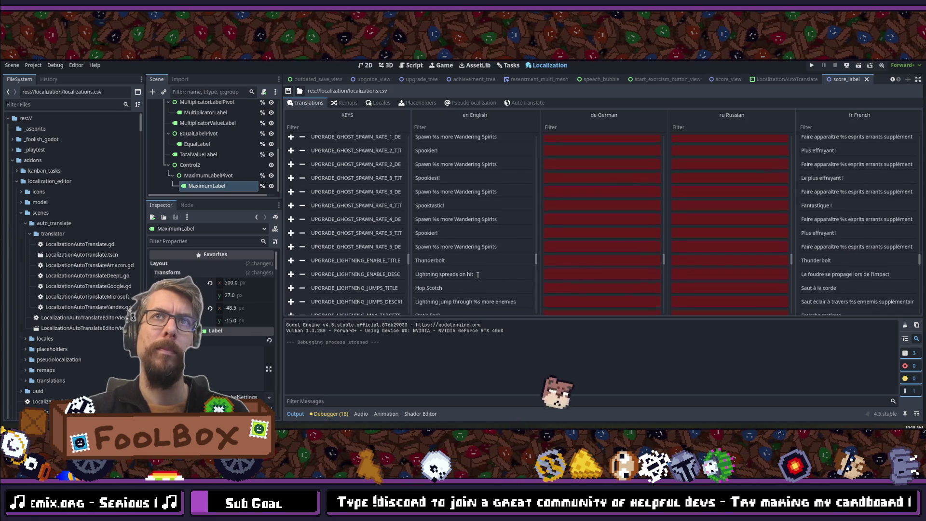
pyautogui.scroll(10, 478, 275)
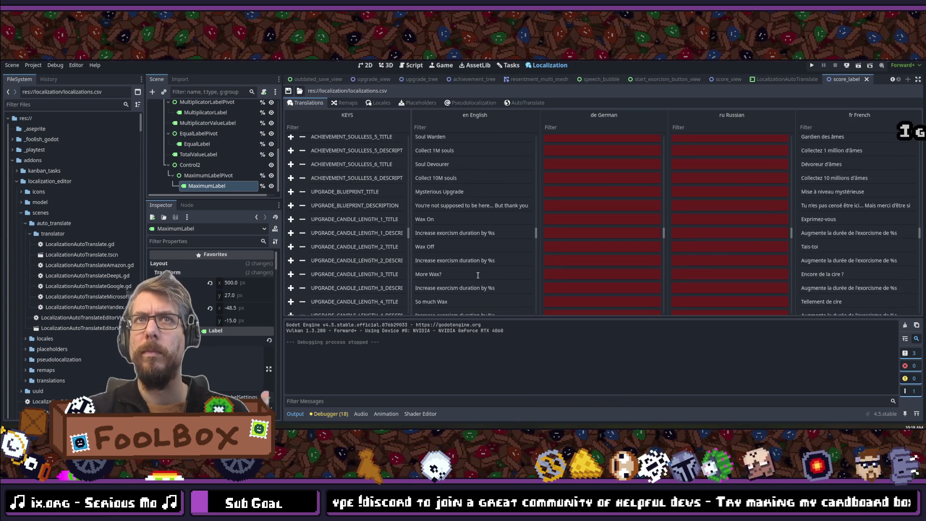
pyautogui.scroll(10, 478, 275)
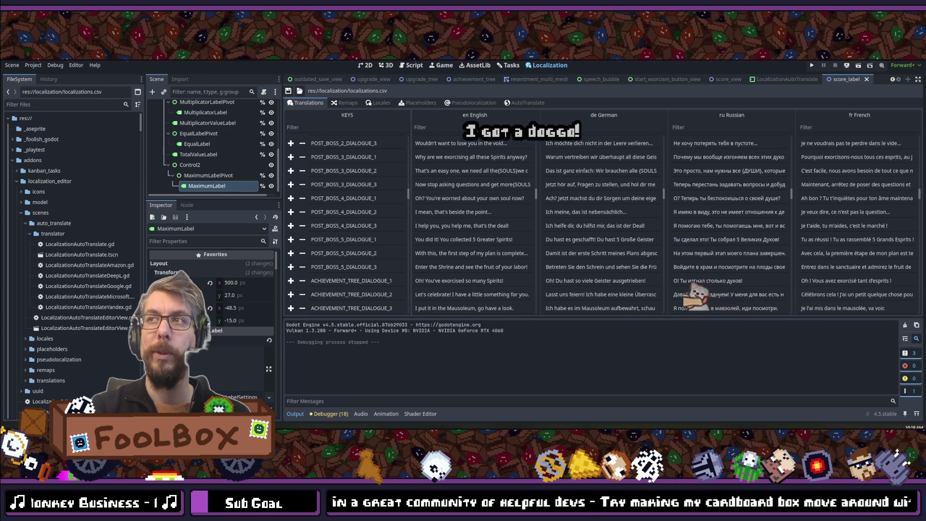
pyautogui.scroll(-3, 587, 228)
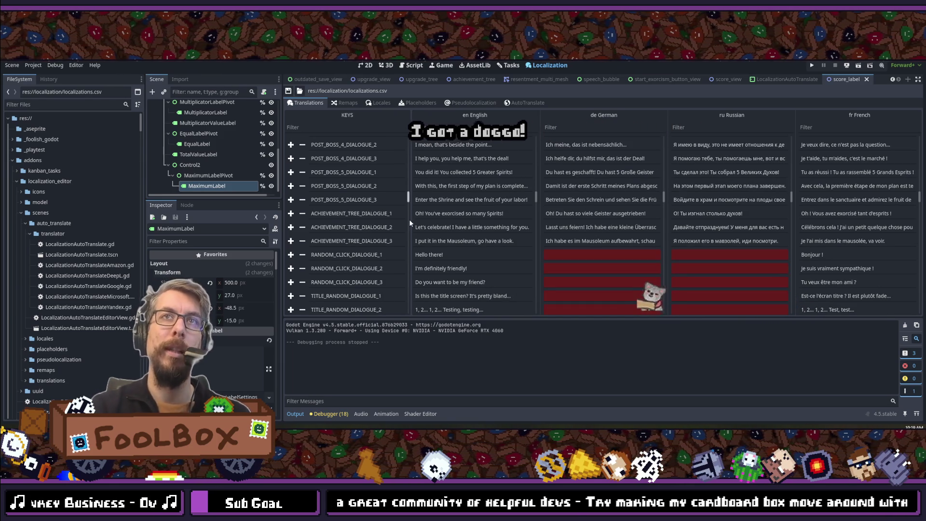
pyautogui.scroll(10, 537, 266)
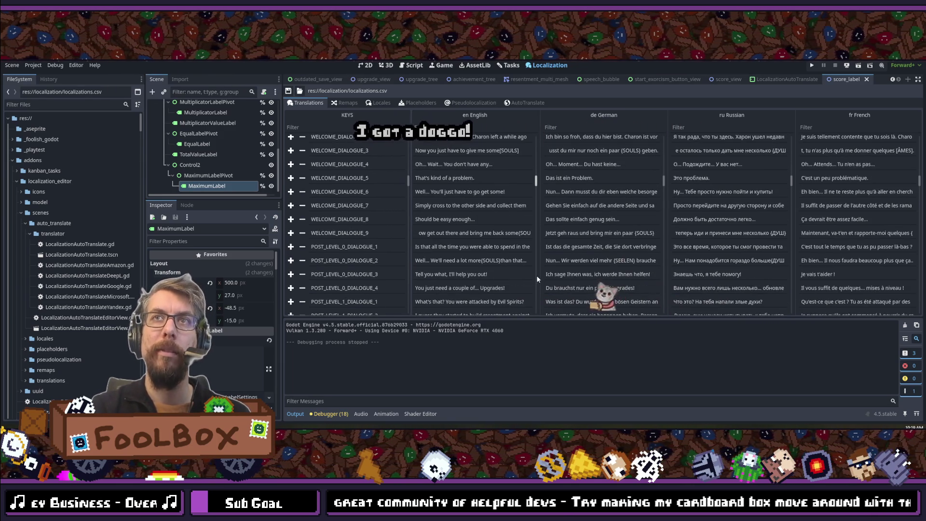
pyautogui.scroll(5, 536, 279)
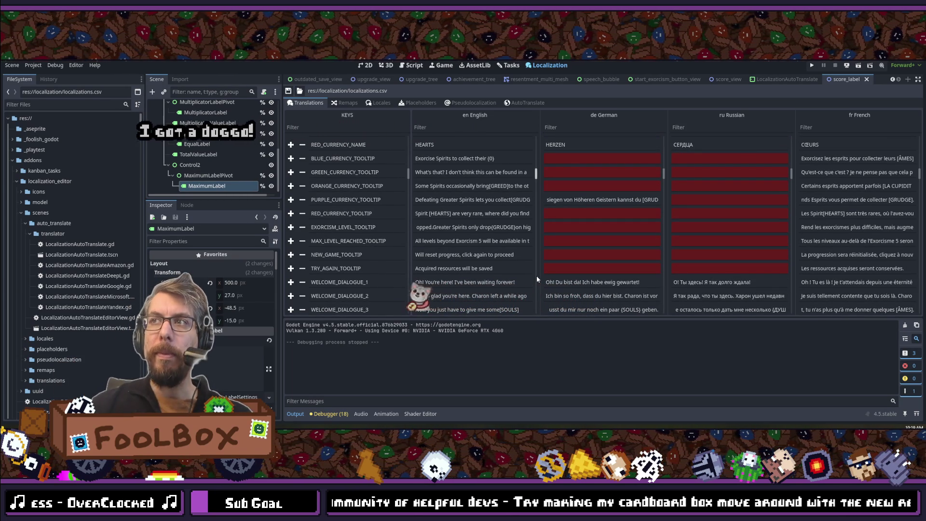
# Step: Replace {0} with {SOULS} in BLUE_CURRENCY_TOOLTIP's English text, then bring up Quick Open
pyautogui.scroll(3, 537, 276)
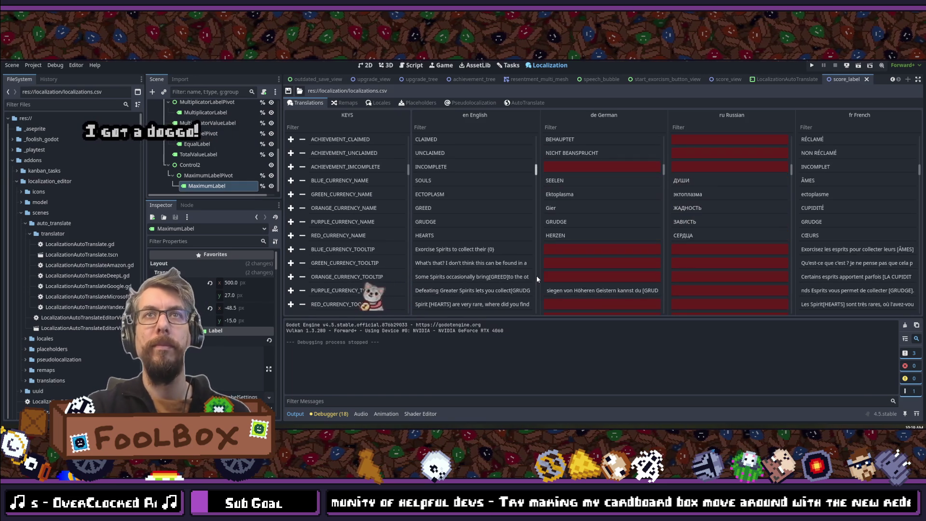
pyautogui.click(508, 250)
pyautogui.press('BackSpace')
pyautogui.press('BackSpace')
pyautogui.write('SOULS}')
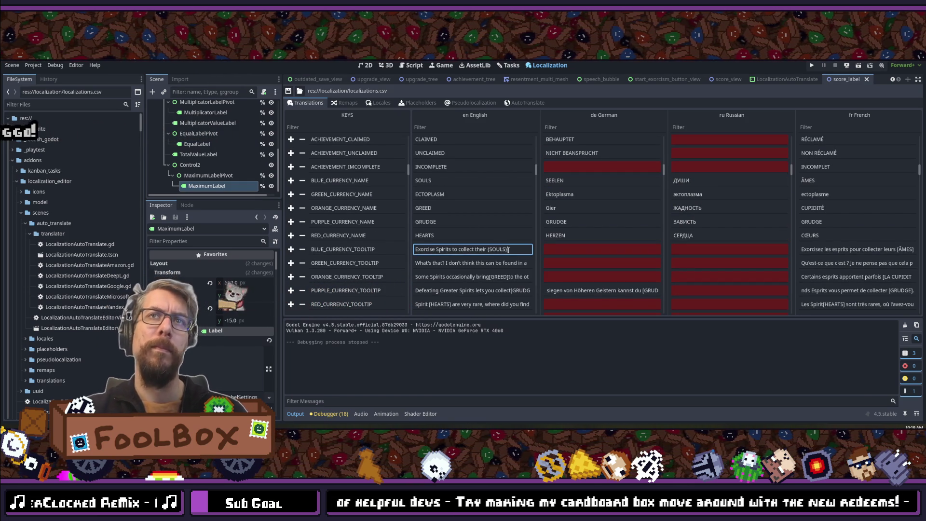
pyautogui.click(493, 276)
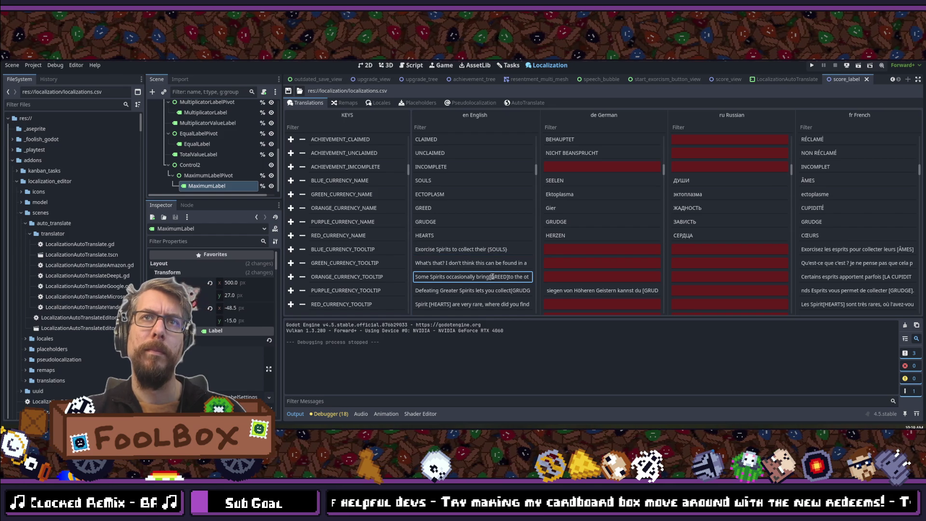
pyautogui.click(489, 250)
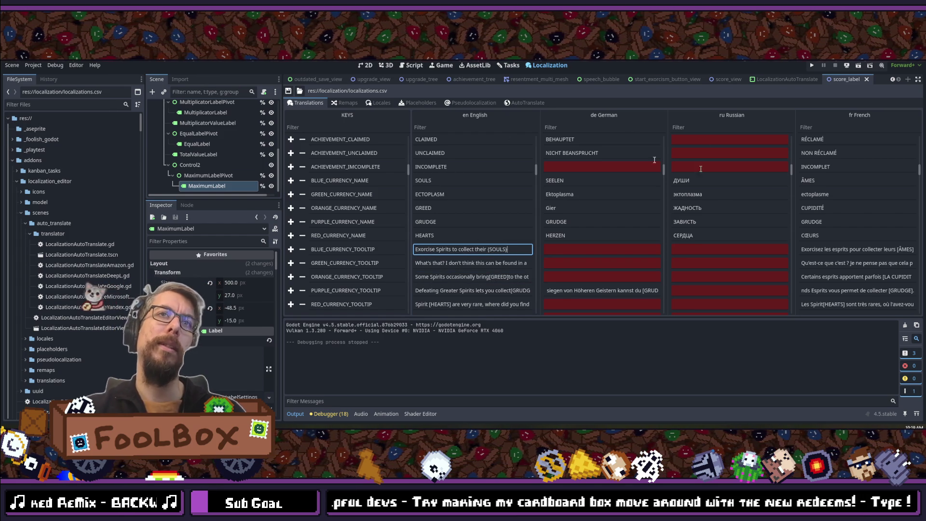
pyautogui.scroll(-3, 443, 276)
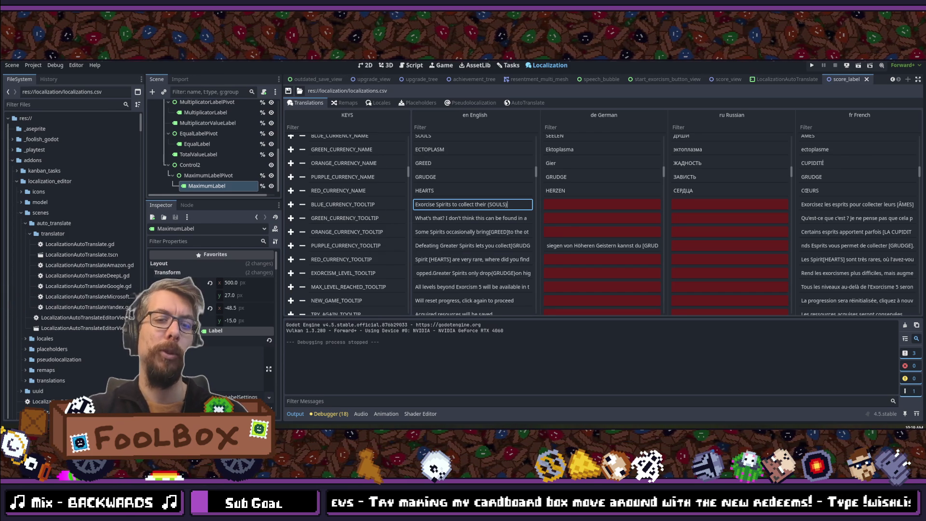
pyautogui.hotkey('shift', 'alt', 'o')
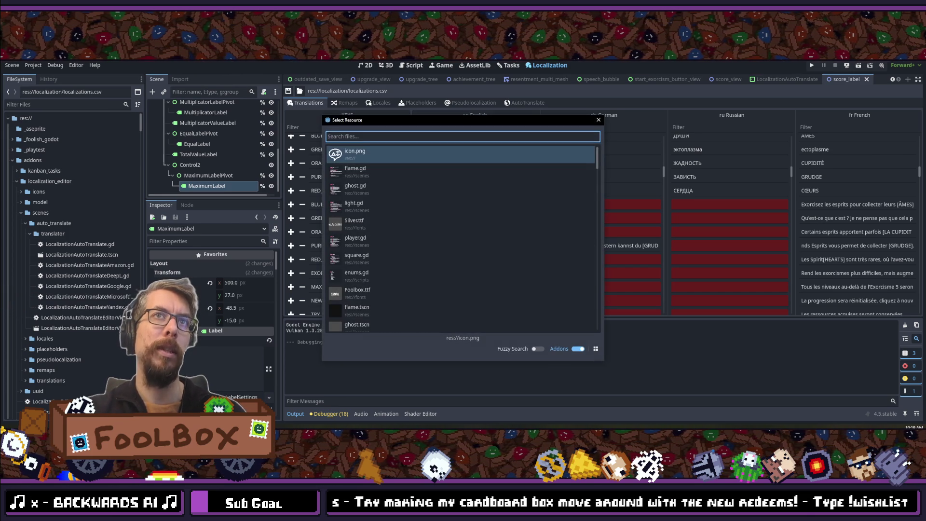
# Step: Filter Select Resource with 'tooltip_dat' and open tooltip_data.gd
pyautogui.write('tooltip_dat')
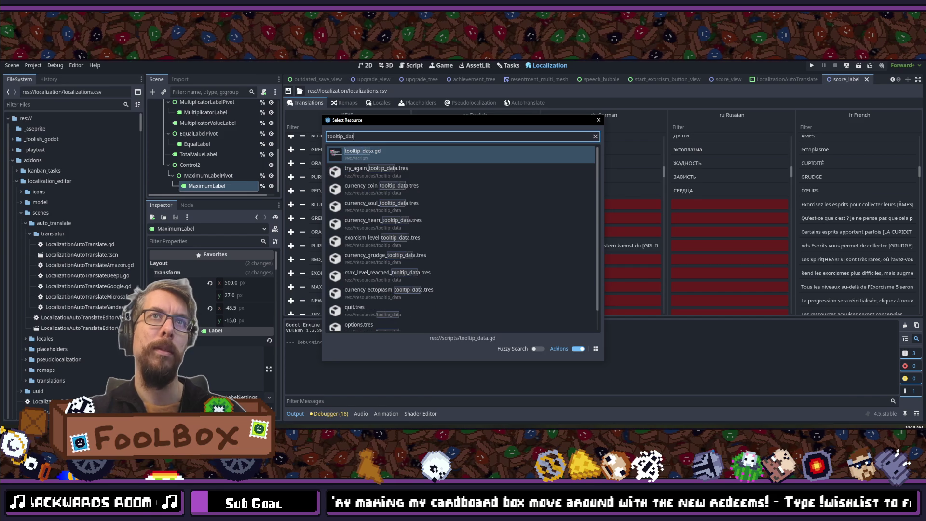
pyautogui.press('Return')
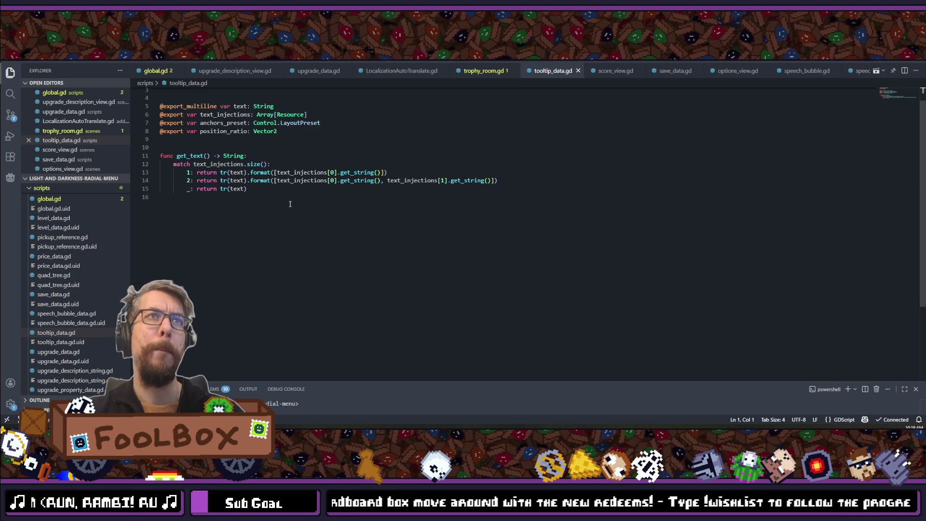
# Step: Start a new 'text.' line as the first statement inside get_text()
pyautogui.click(263, 155)
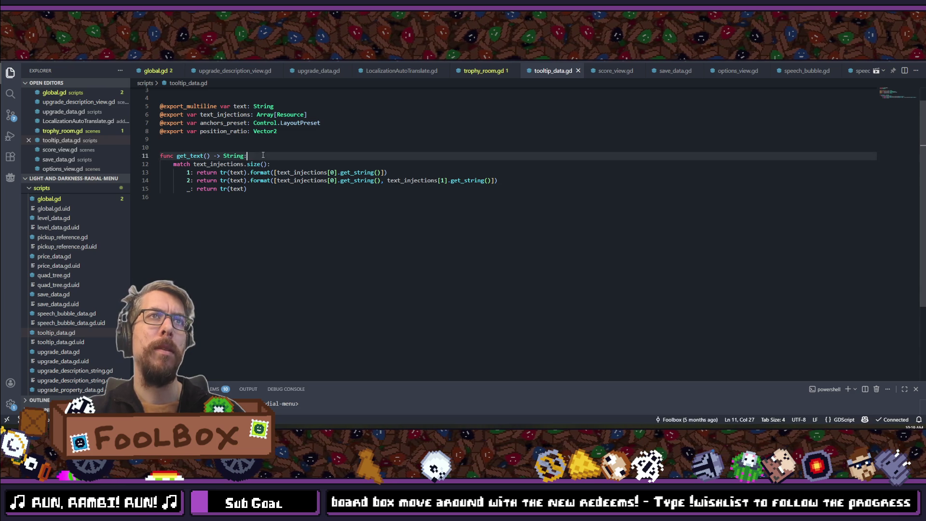
pyautogui.press('Return')
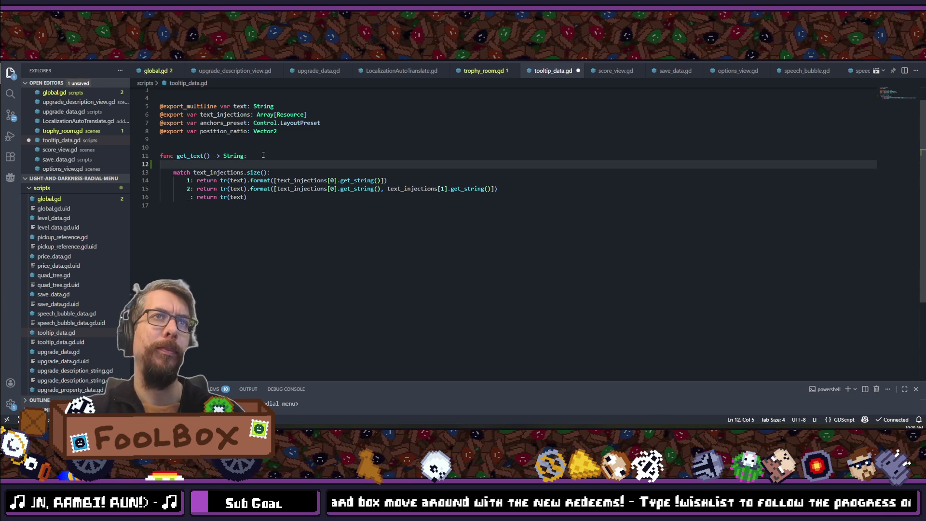
pyautogui.write('var n')
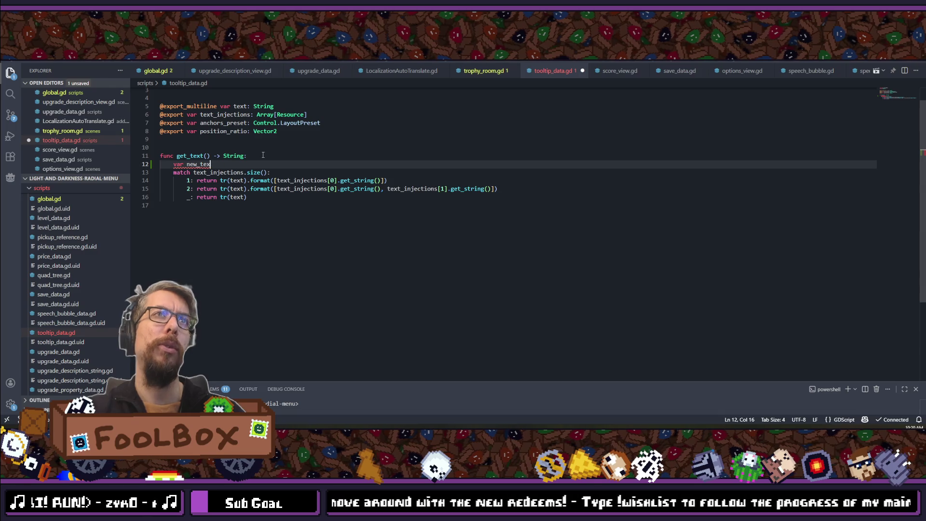
pyautogui.write('ew')
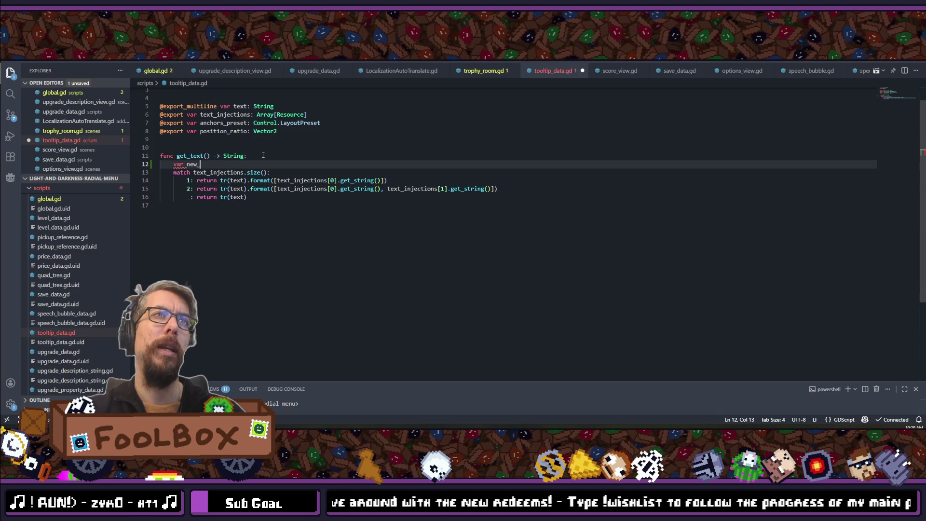
pyautogui.press('BackSpace')
pyautogui.press('BackSpace')
pyautogui.press('BackSpace')
pyautogui.press('BackSpace')
pyautogui.press('BackSpace')
pyautogui.press('BackSpace')
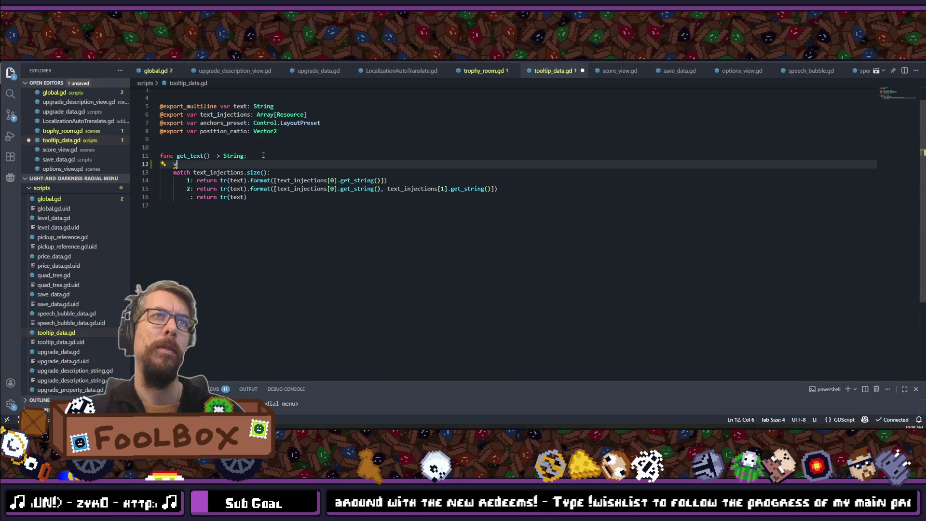
pyautogui.write('text.')
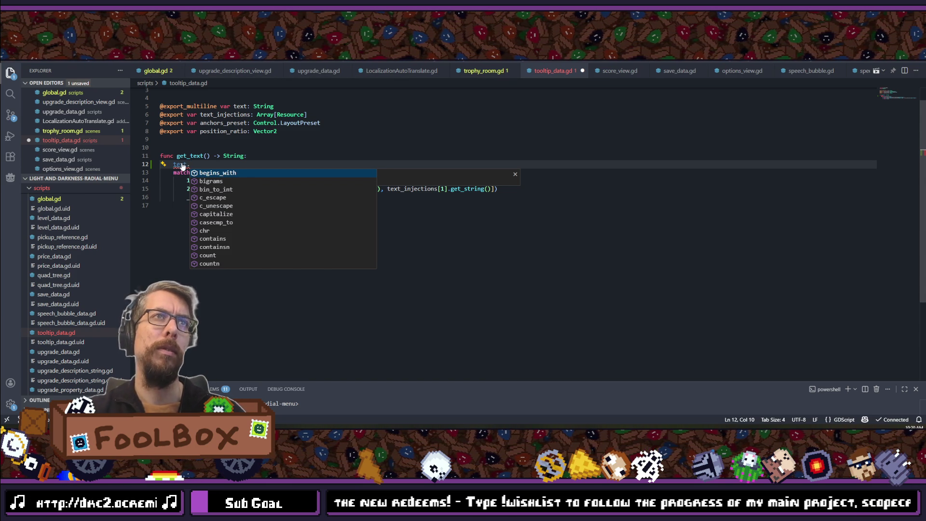
# Step: Dismiss the error popup and open the String type's documentation
pyautogui.moveTo(180, 164)
pyautogui.click(247, 136)
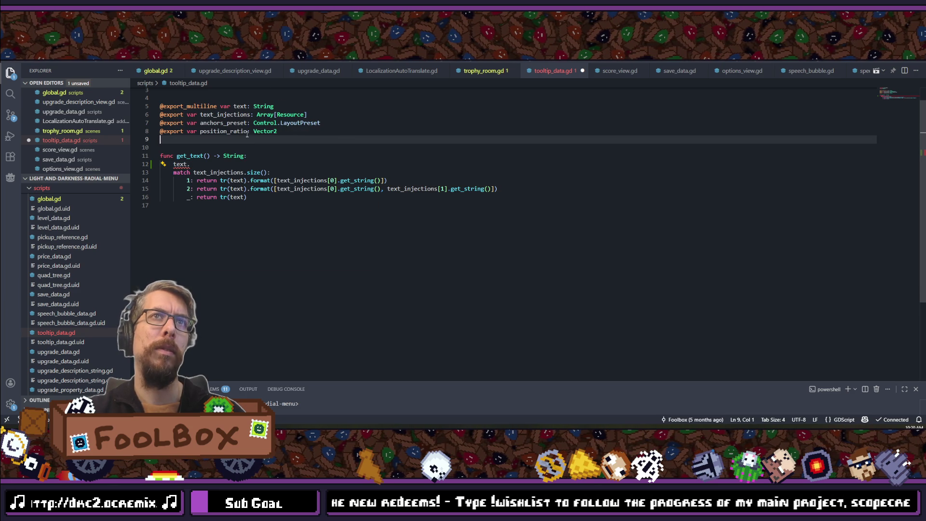
pyautogui.keyDown('ctrl'); pyautogui.click(226, 155); pyautogui.keyUp('ctrl')
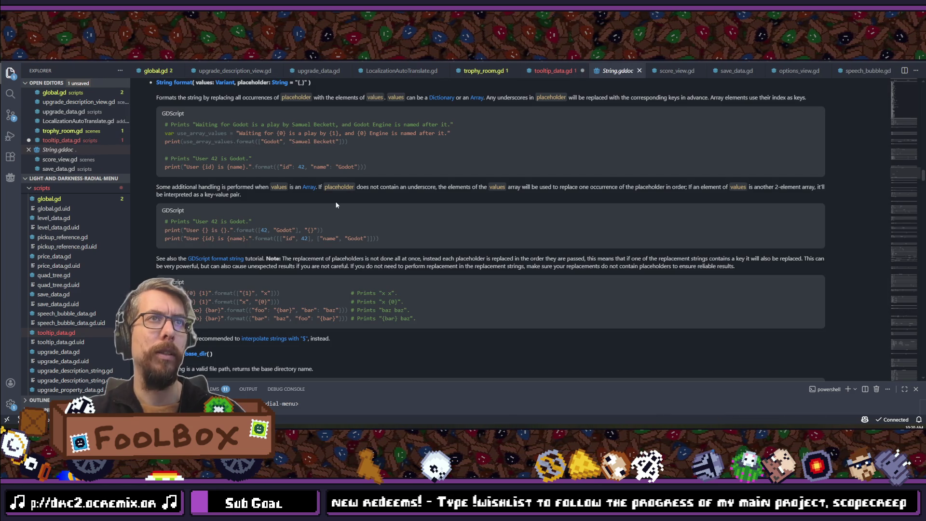
# Step: Read the String.gddoc method list down to format(), then go back to tooltip_data.gd
pyautogui.scroll(3, 336, 205)
pyautogui.scroll(20, 336, 205)
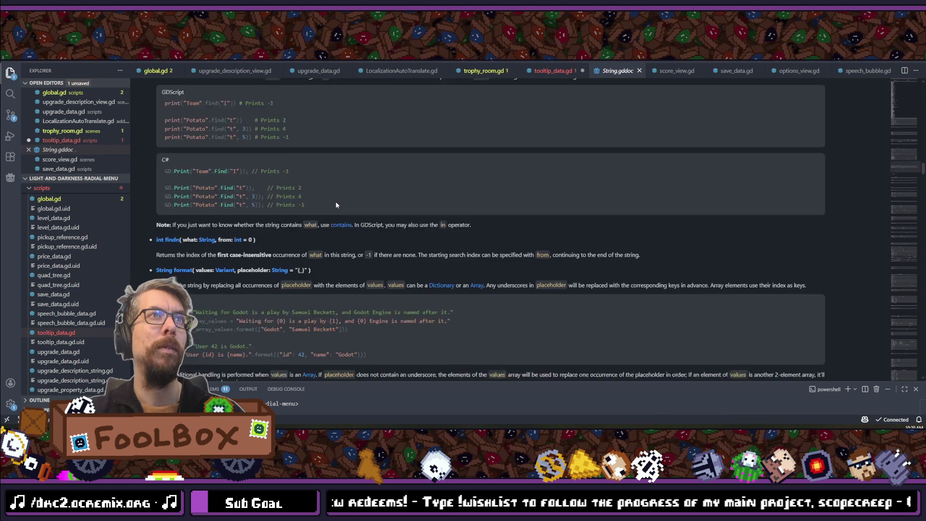
pyautogui.scroll(15, 337, 206)
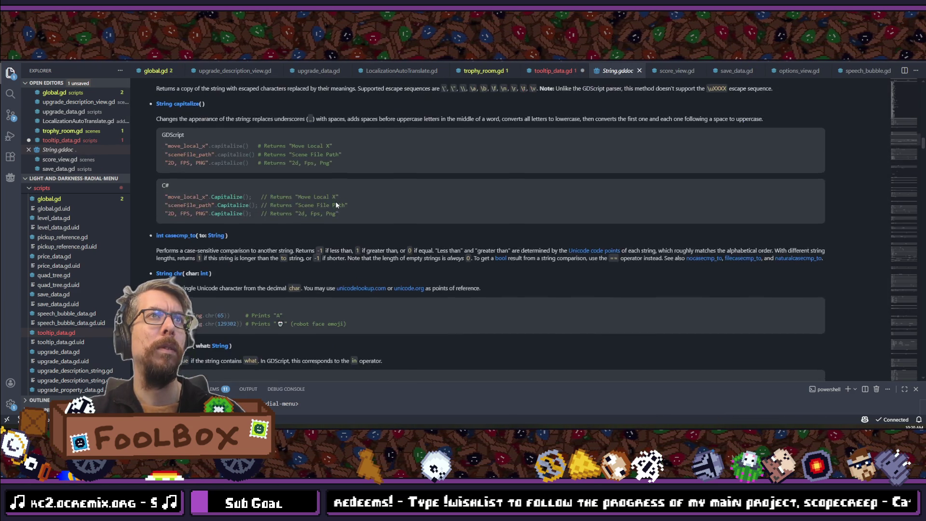
pyautogui.scroll(4, 336, 205)
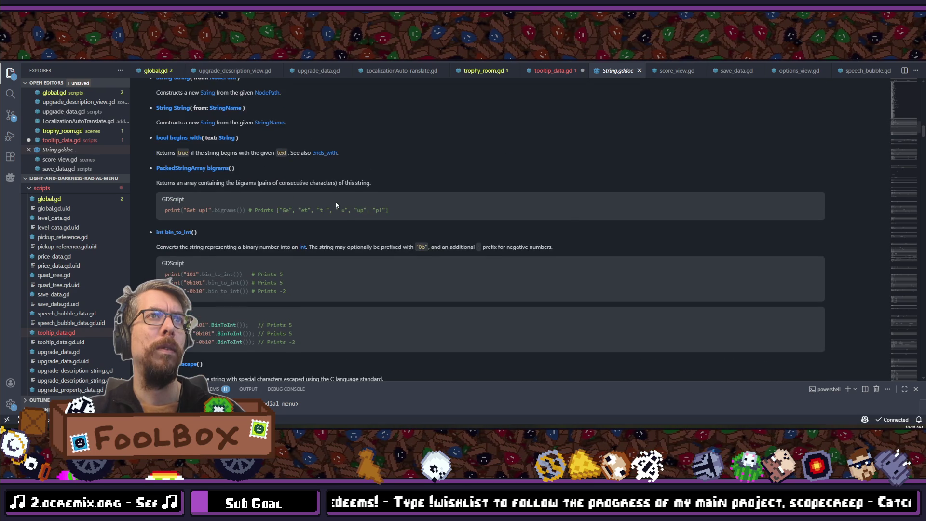
pyautogui.scroll(5, 336, 205)
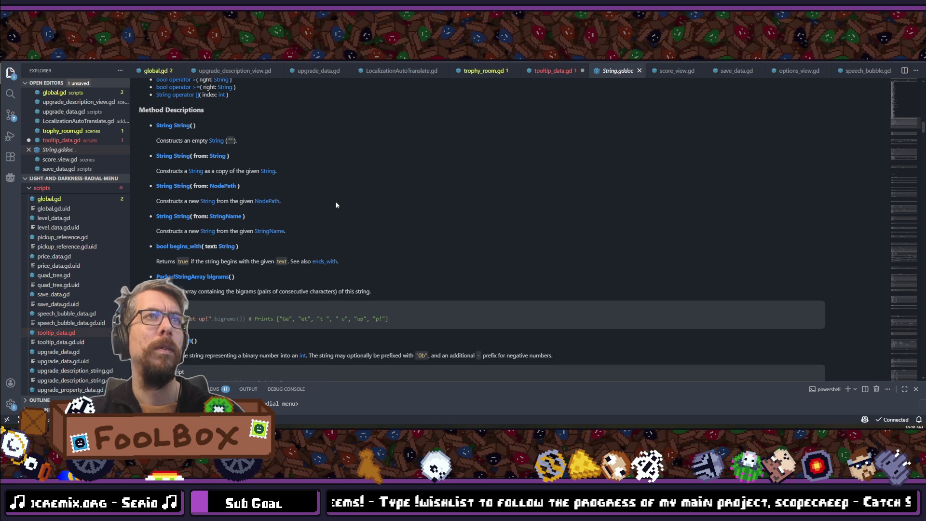
pyautogui.scroll(2, 336, 205)
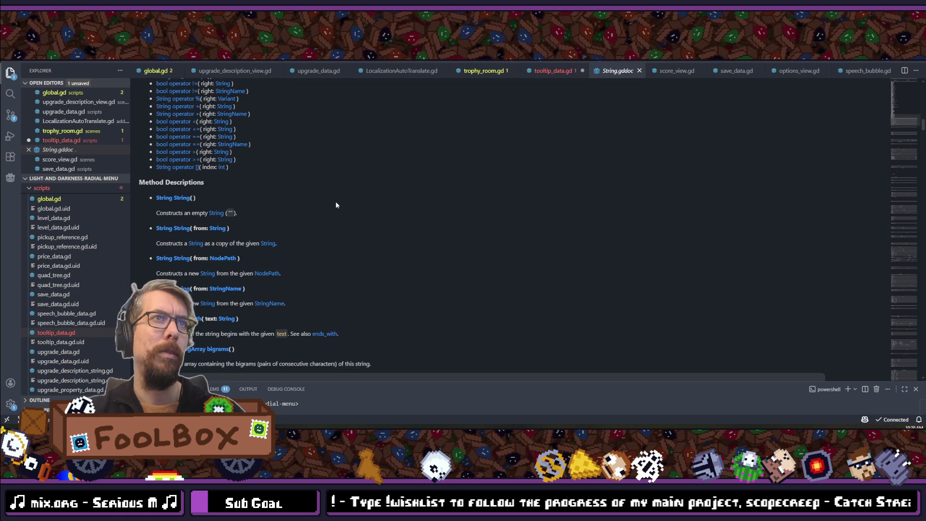
pyautogui.scroll(-3, 336, 205)
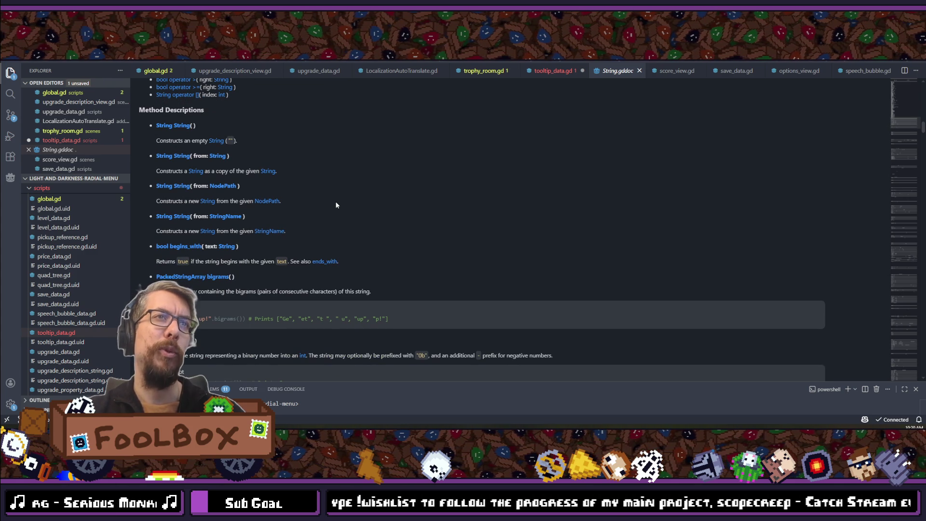
pyautogui.scroll(-3, 337, 205)
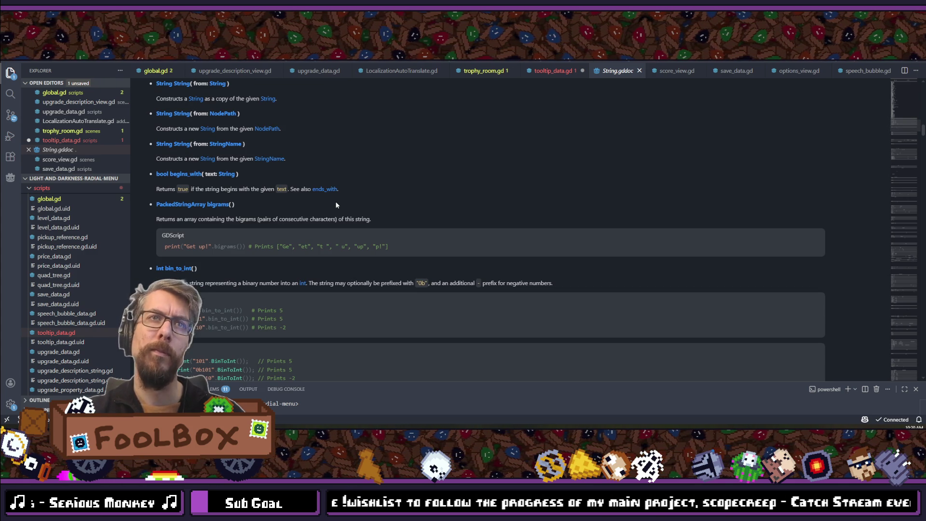
pyautogui.scroll(-4, 336, 205)
pyautogui.scroll(-3, 336, 205)
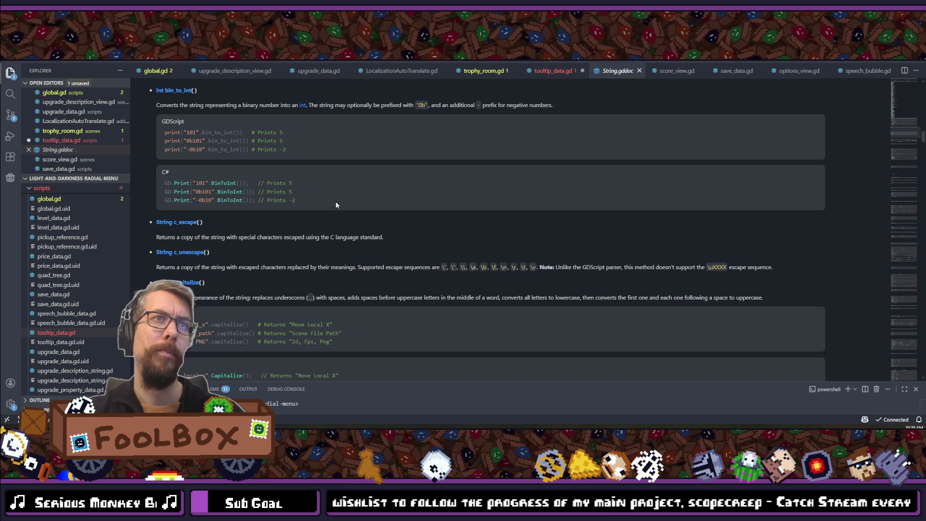
pyautogui.scroll(-3, 337, 205)
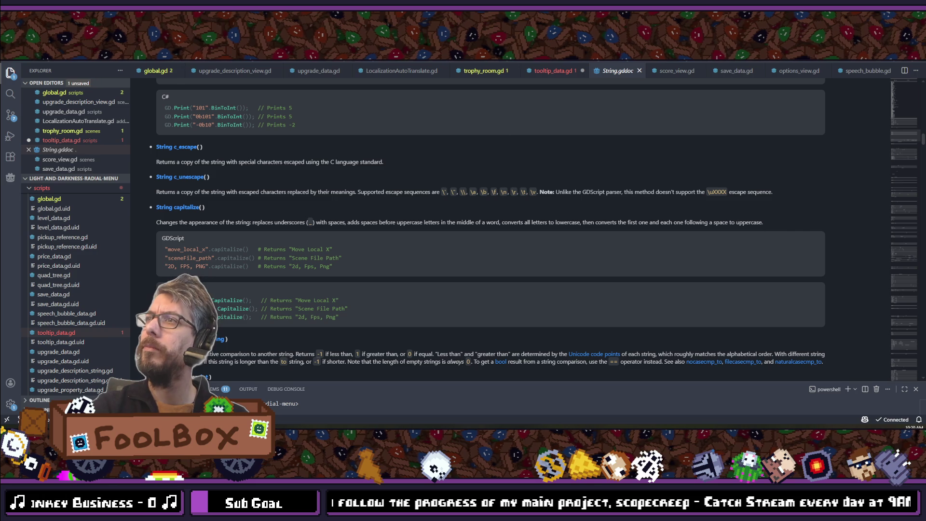
pyautogui.scroll(-1, 325, 238)
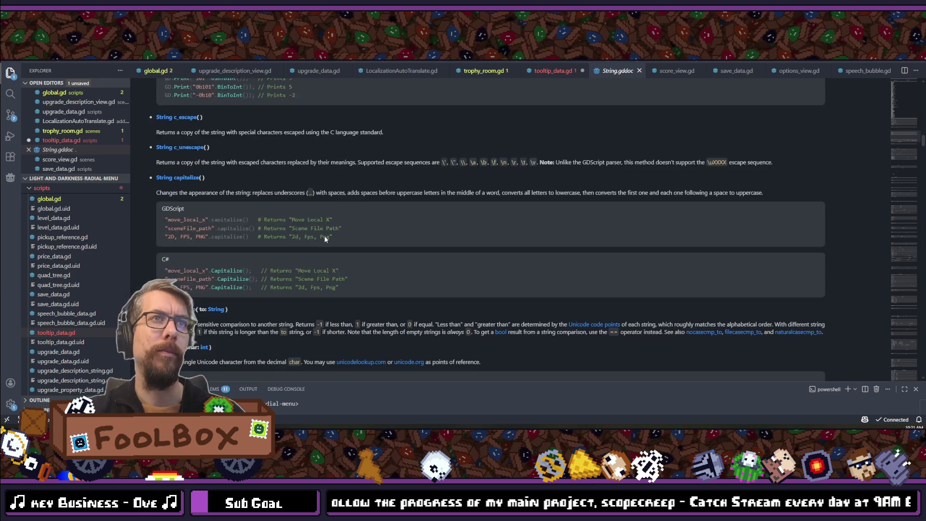
pyautogui.scroll(-2, 325, 238)
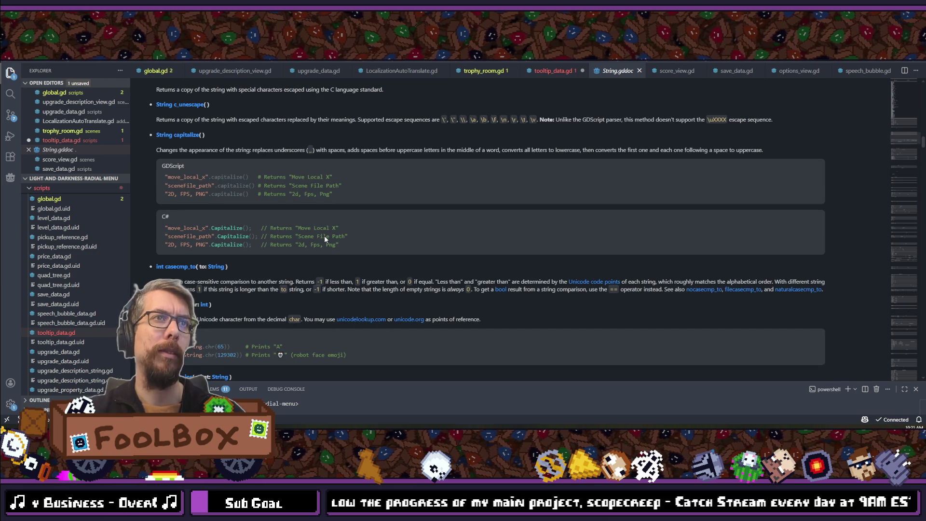
pyautogui.scroll(-3, 324, 235)
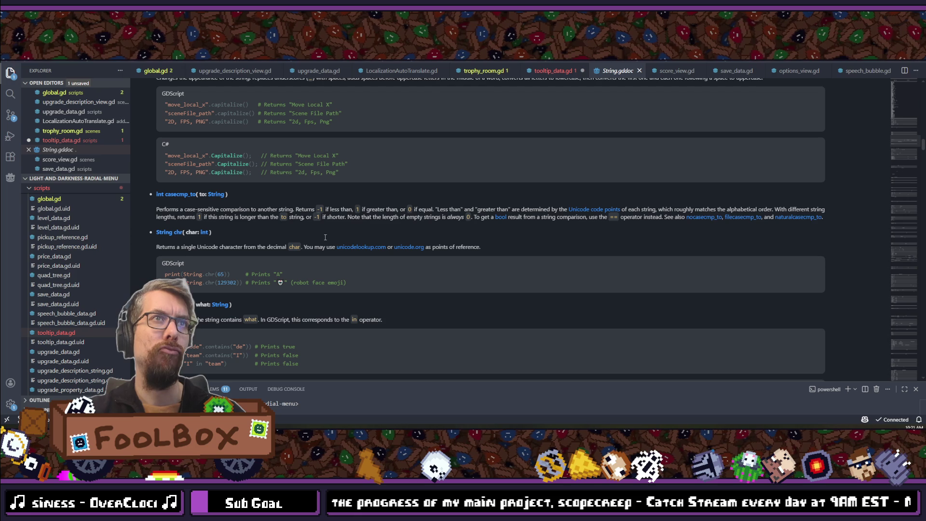
pyautogui.scroll(-6, 325, 237)
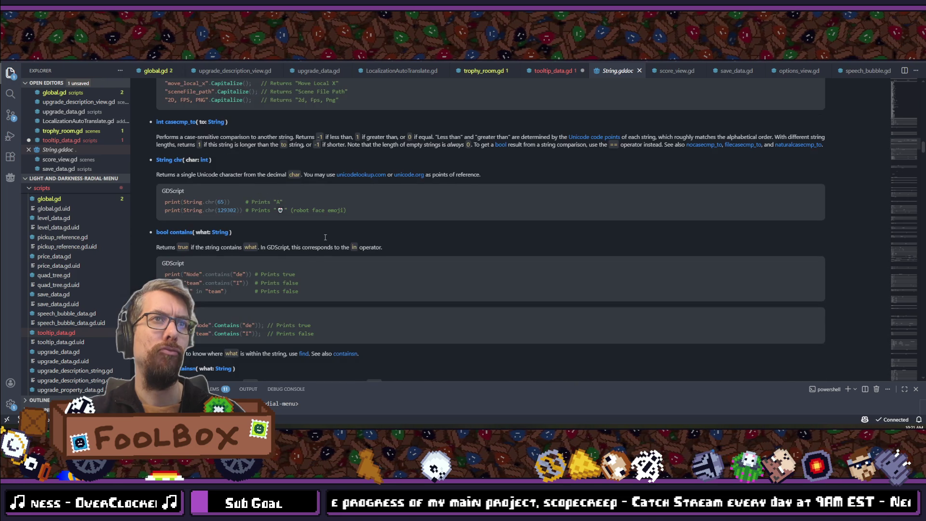
pyautogui.scroll(-3, 325, 237)
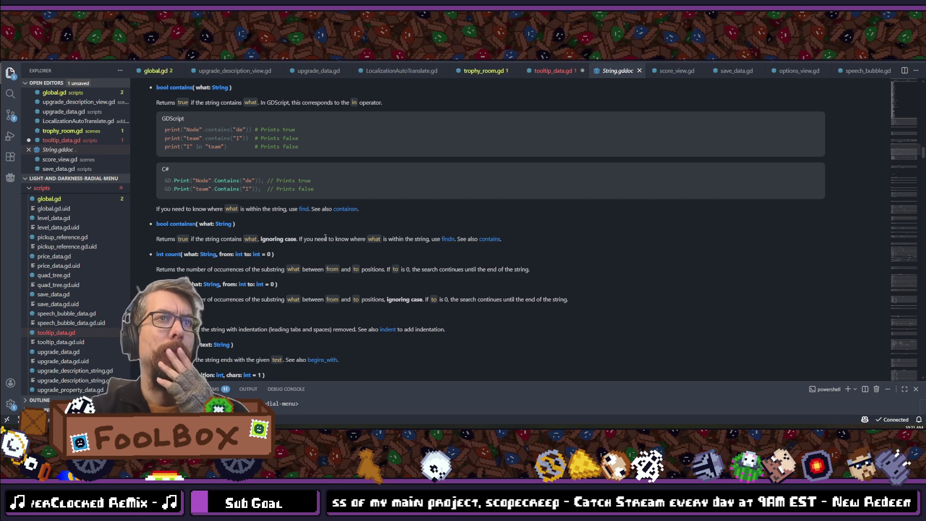
pyautogui.scroll(-3, 325, 238)
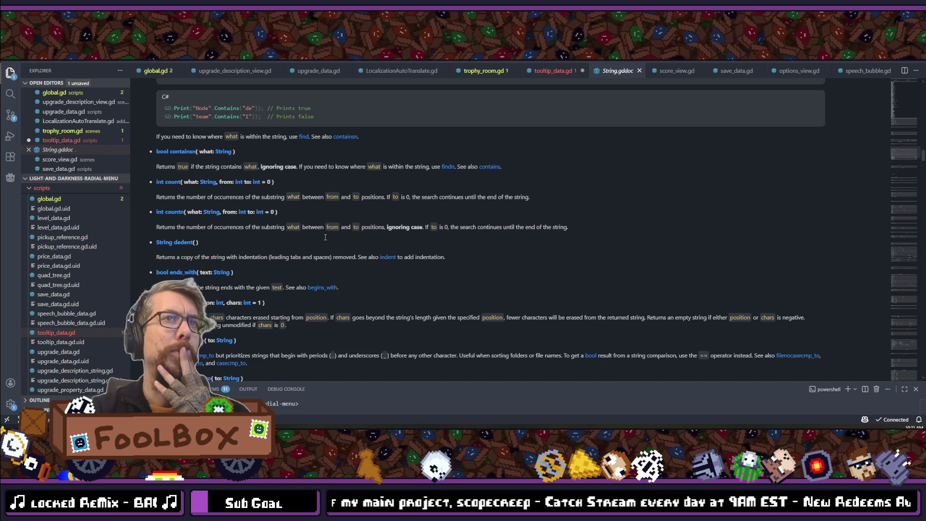
pyautogui.scroll(-3, 325, 237)
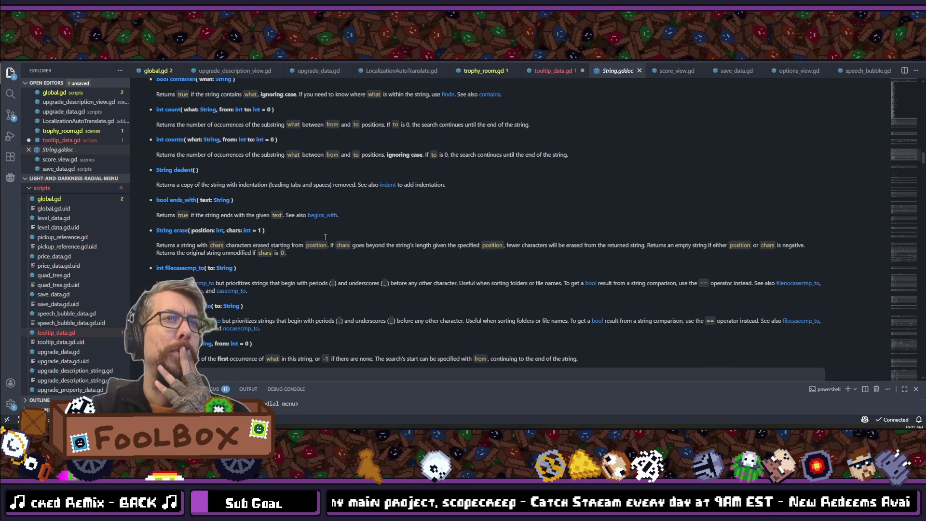
pyautogui.scroll(-2, 325, 238)
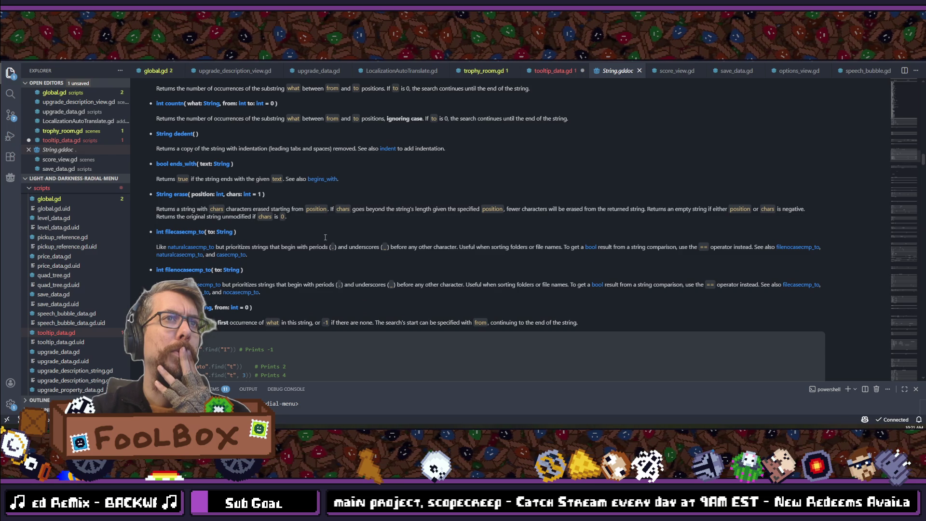
pyautogui.scroll(-2, 326, 237)
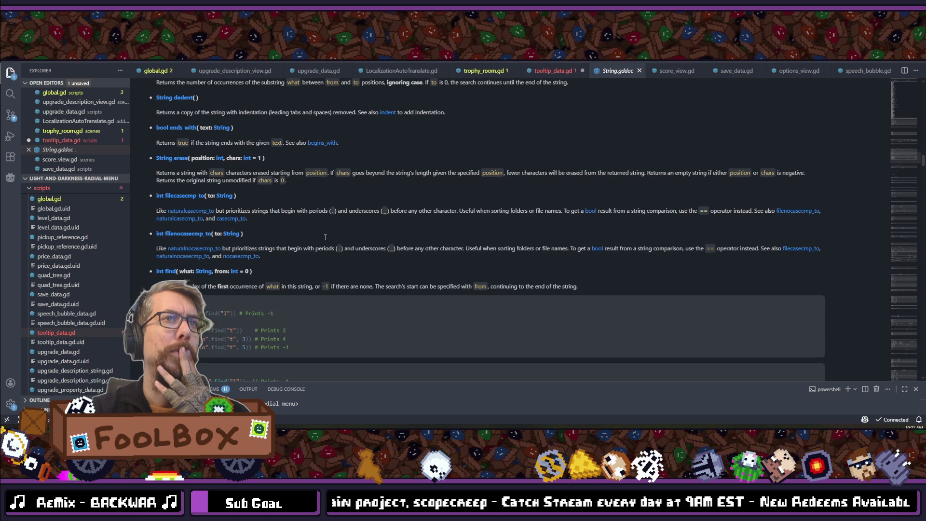
pyautogui.scroll(-3, 326, 238)
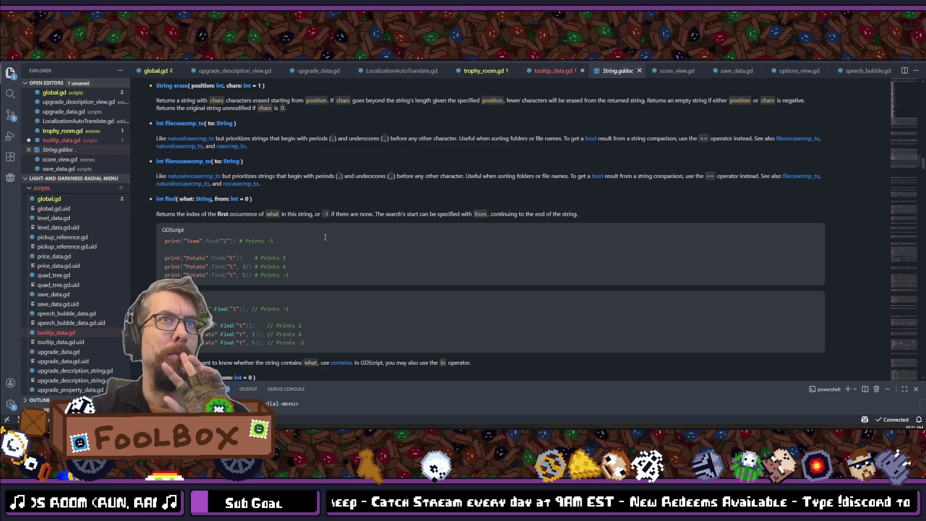
pyautogui.scroll(-3, 325, 237)
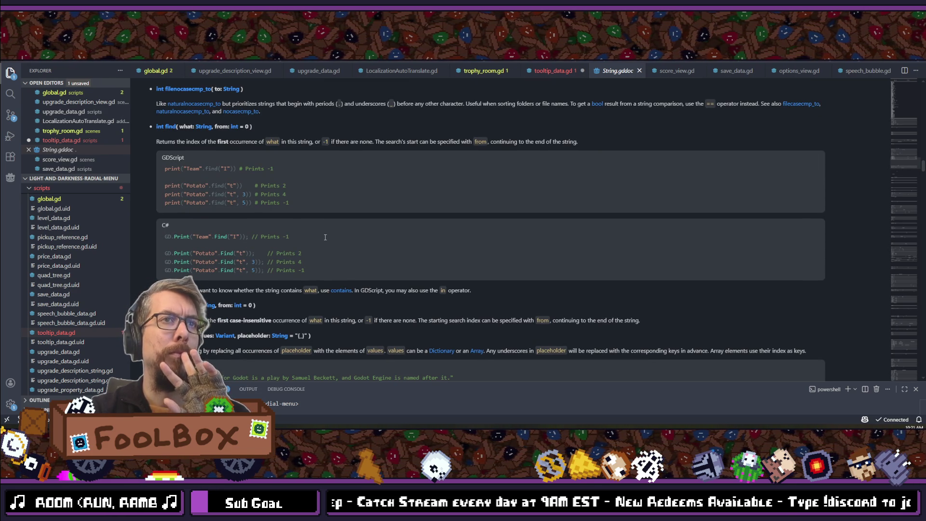
pyautogui.scroll(-2, 326, 237)
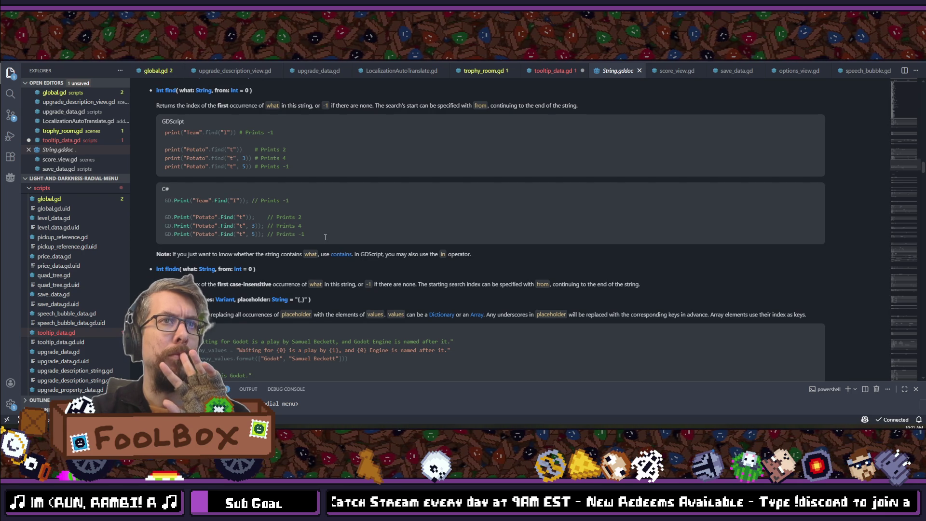
pyautogui.scroll(-2, 325, 237)
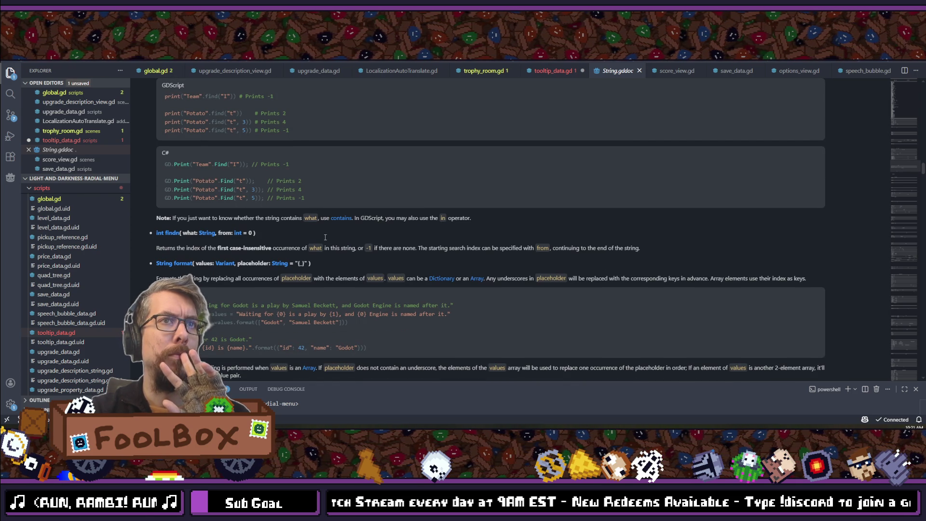
pyautogui.scroll(-2, 325, 237)
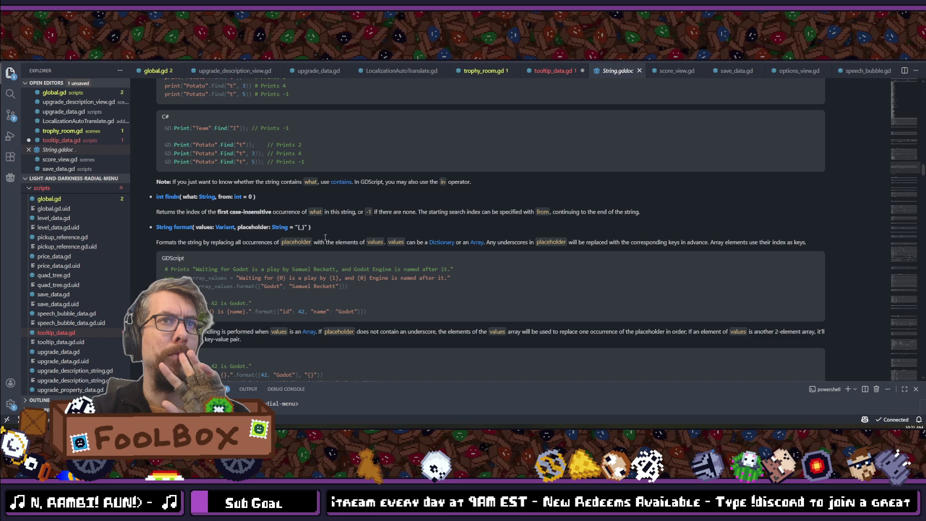
pyautogui.scroll(-2, 326, 237)
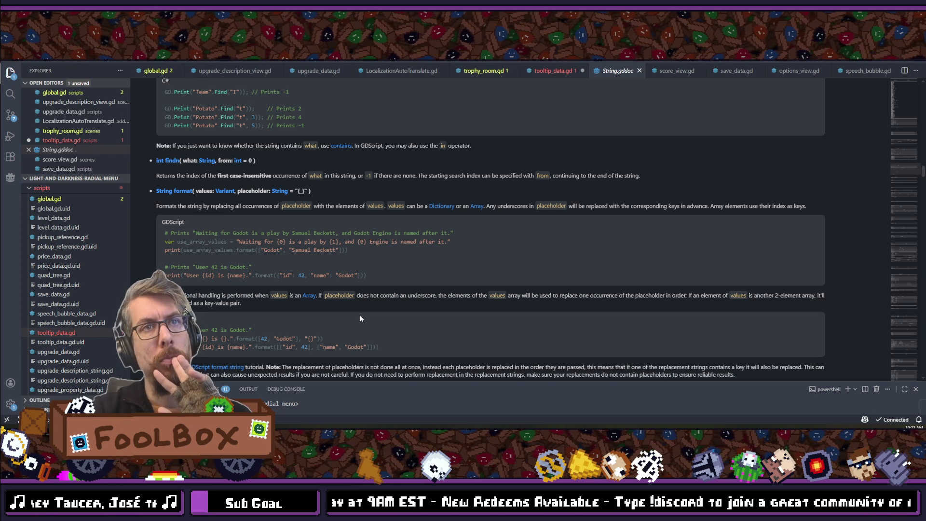
pyautogui.scroll(-1, 360, 318)
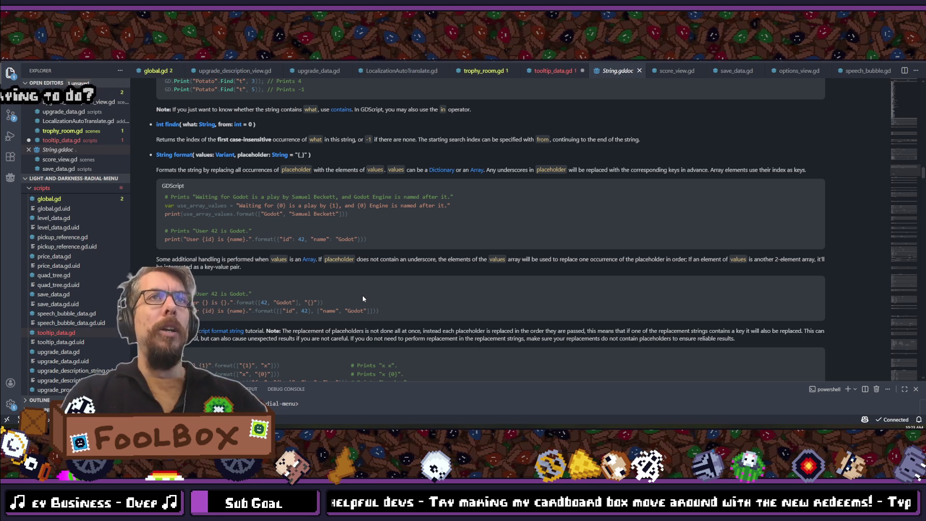
pyautogui.scroll(-3, 363, 296)
pyautogui.scroll(1, 303, 233)
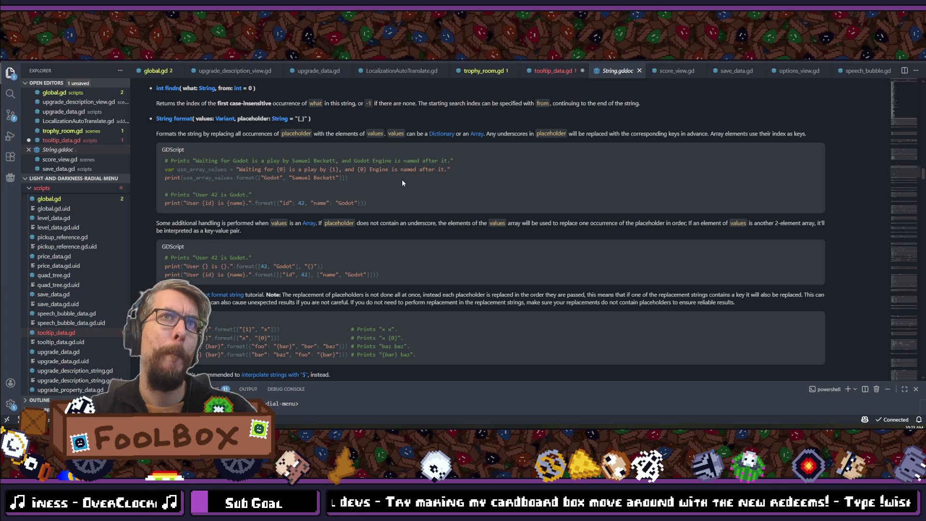
pyautogui.hotkey('ctrl', 'Tab')
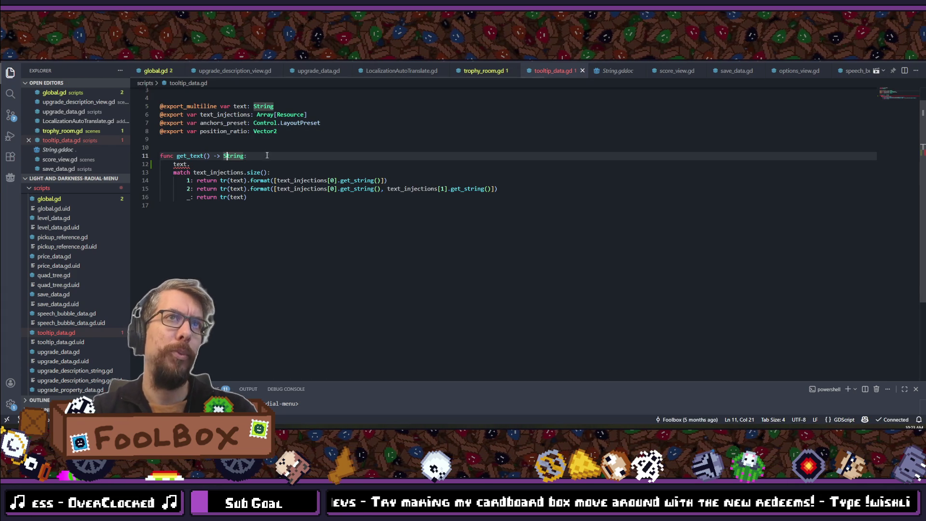
# Step: Place the caret after 'text.' in get_text, then open a new Chrome tab
pyautogui.click(223, 165)
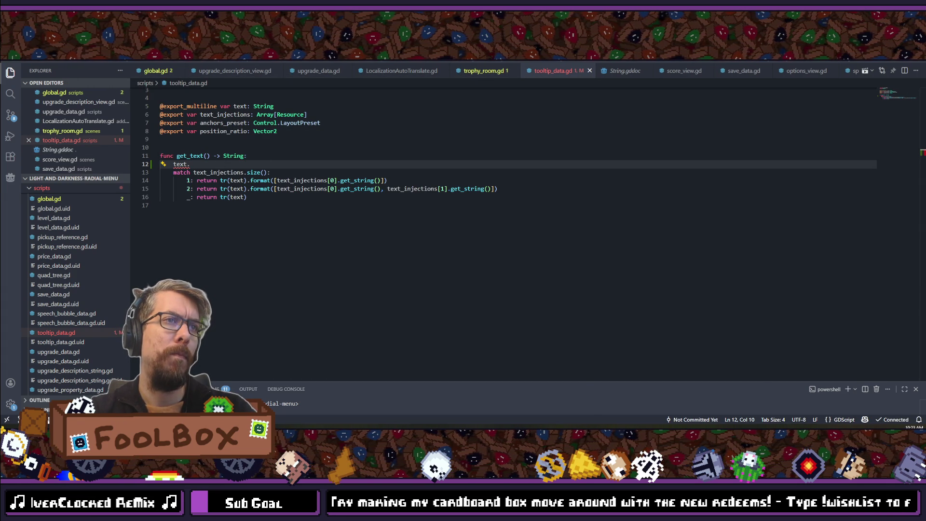
pyautogui.hotkey('alt', 'Tab')
pyautogui.hotkey('ctrl', 't')
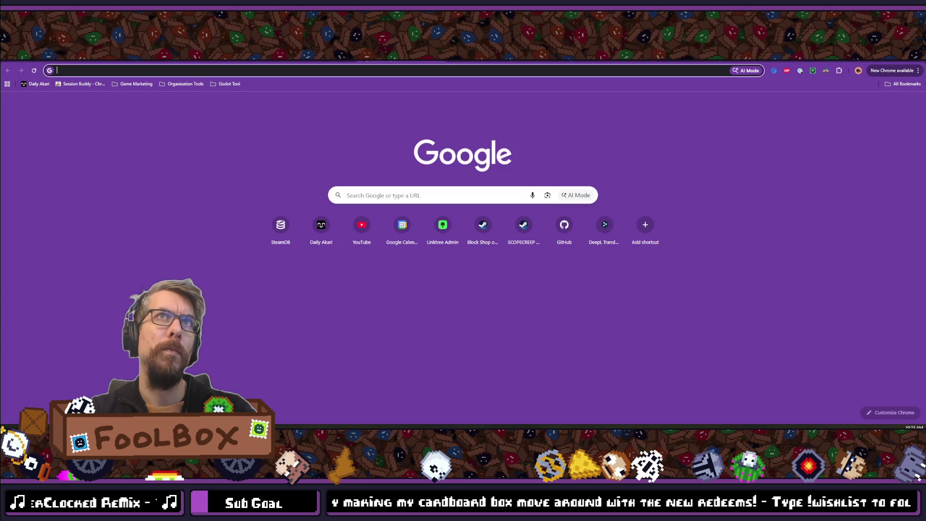
# Step: Search 'godot regex replace' and expand the AI overview's RegEx.sub example, then return to Godot
pyautogui.write('godot re')
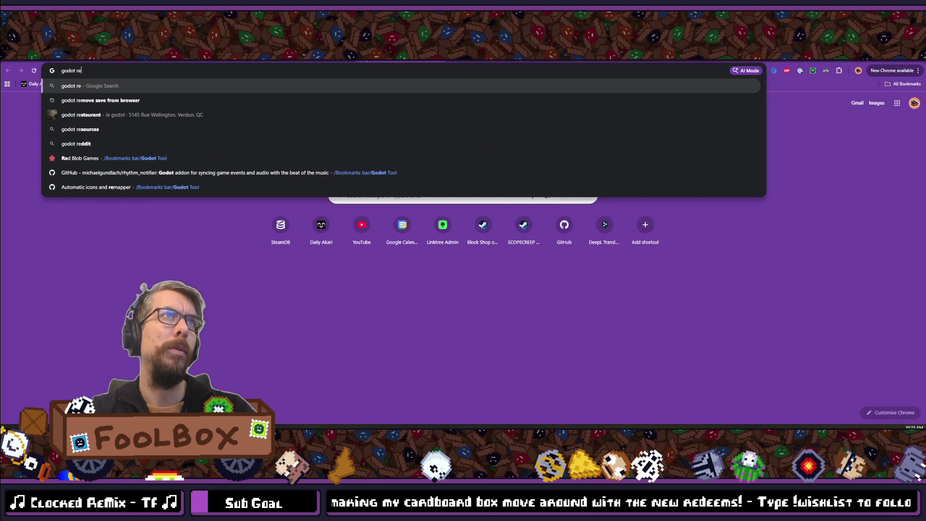
pyautogui.write('gex')
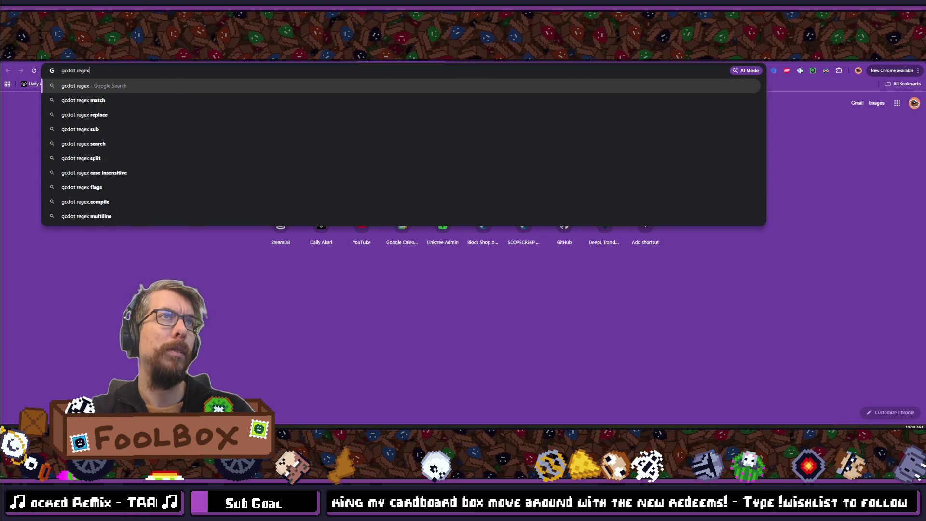
pyautogui.write(' replace')
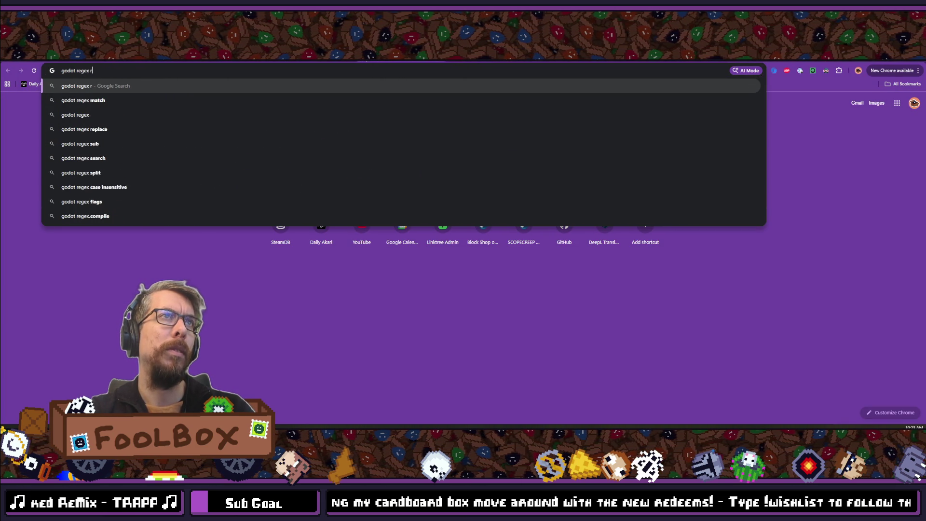
pyautogui.press('Return')
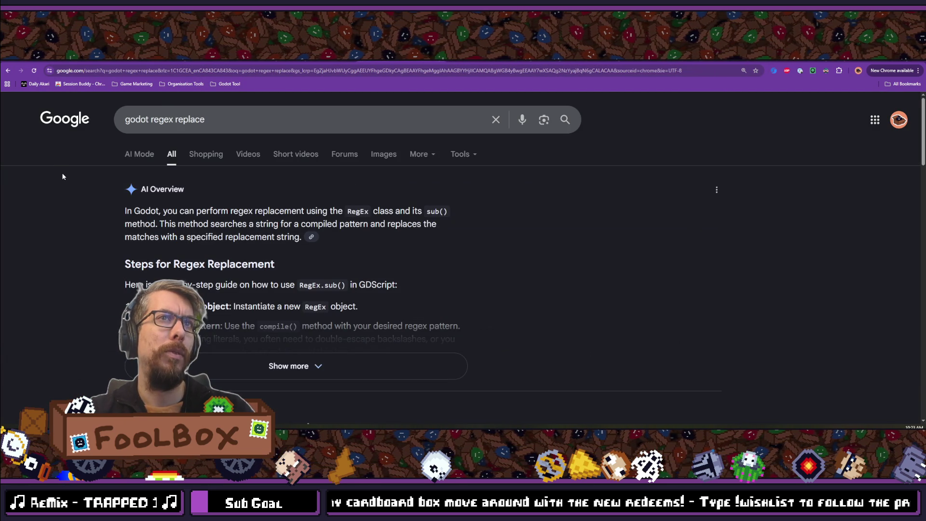
pyautogui.scroll(-1, 63, 177)
pyautogui.click(324, 326)
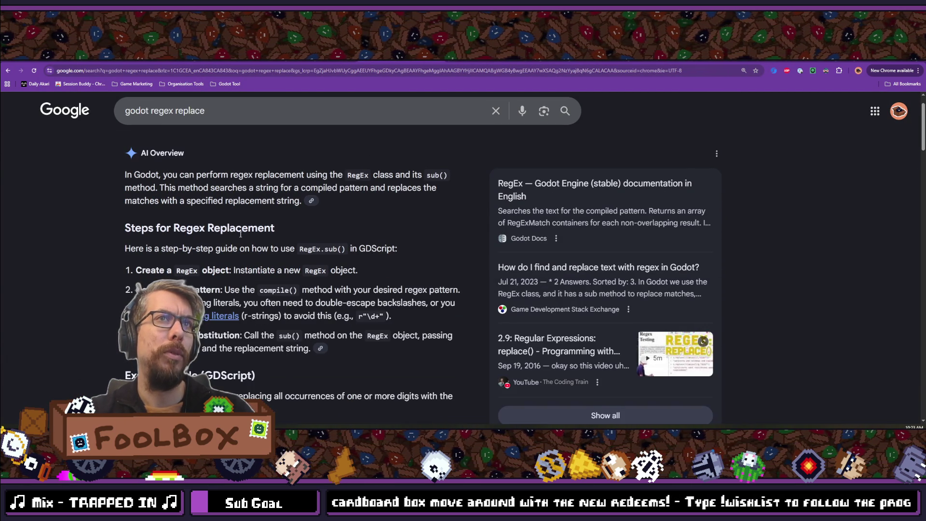
pyautogui.scroll(-6, 240, 234)
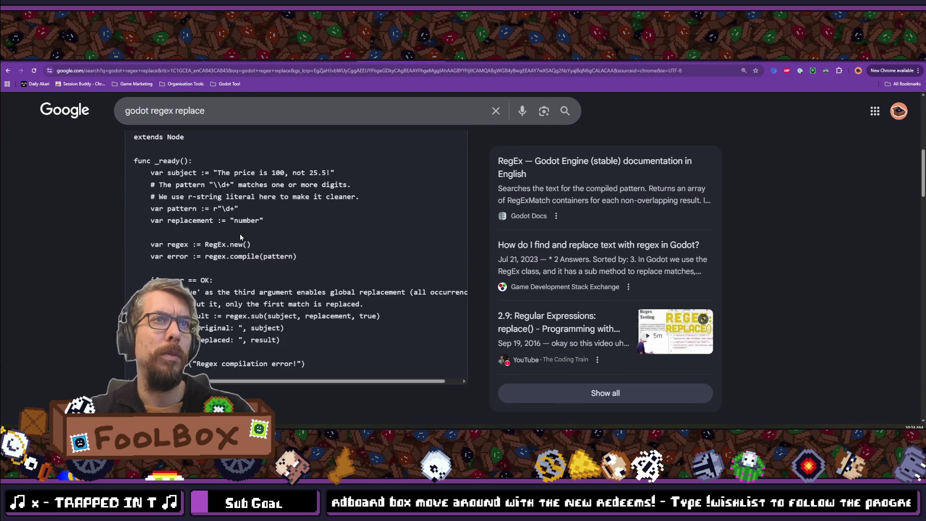
pyautogui.scroll(-2, 240, 237)
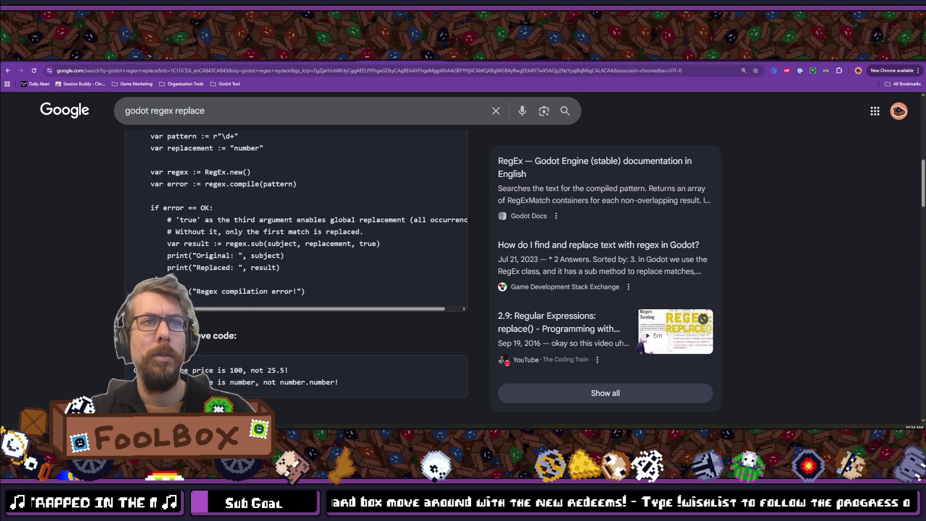
pyautogui.hotkey('alt', 'Tab')
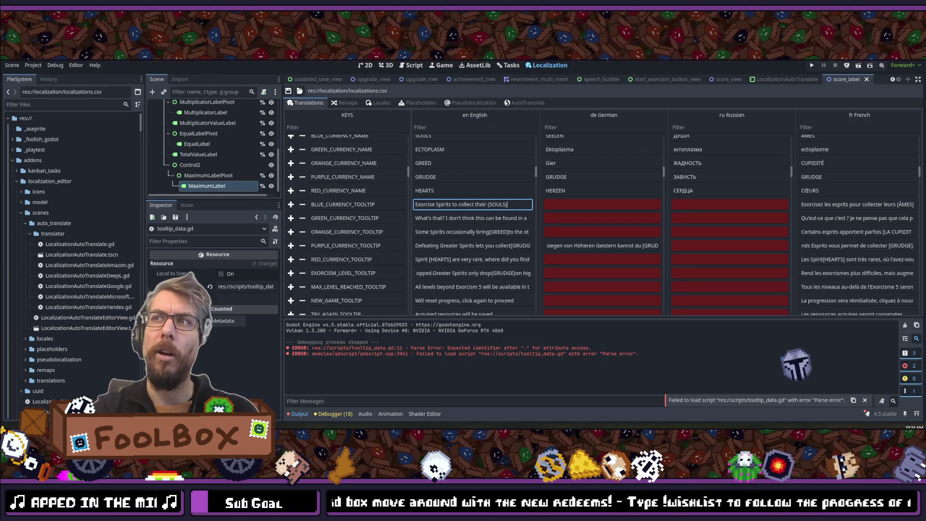
pyautogui.scroll(3, 522, 220)
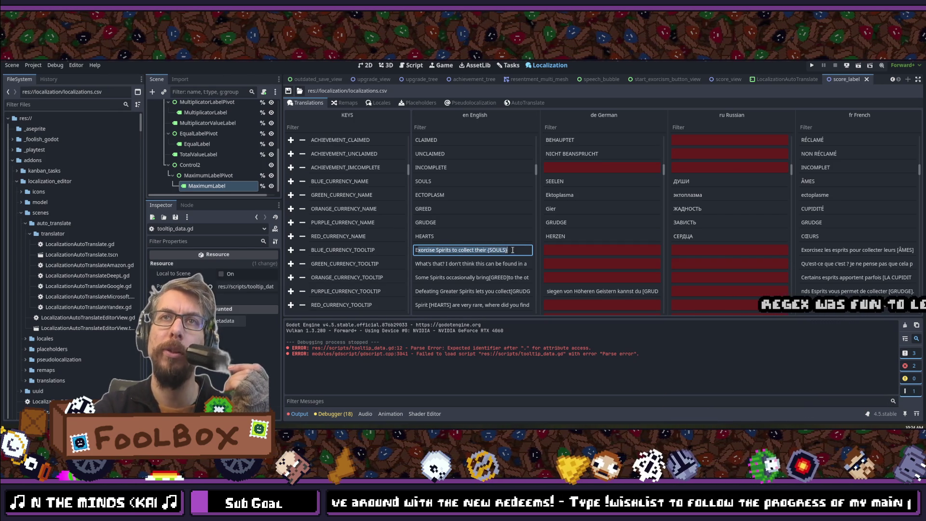
pyautogui.click(497, 249)
pyautogui.write('0')
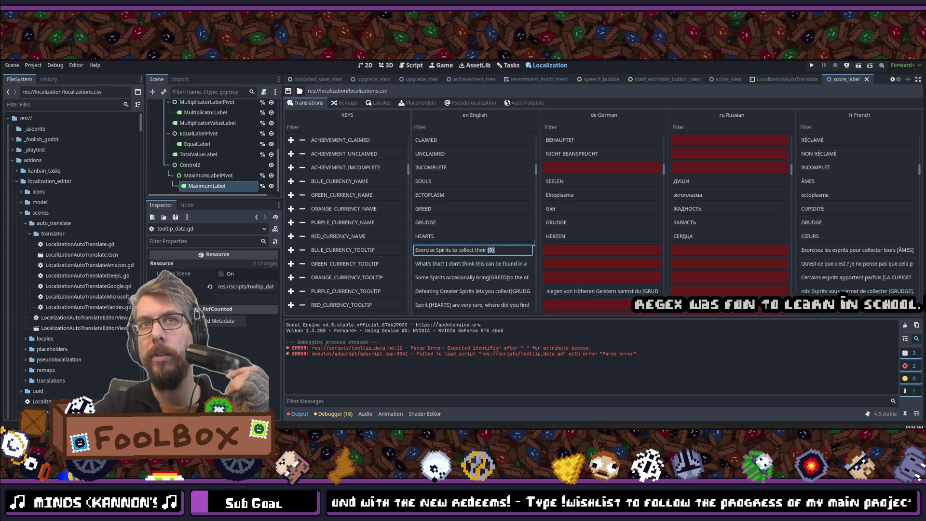
pyautogui.write('SOULS')
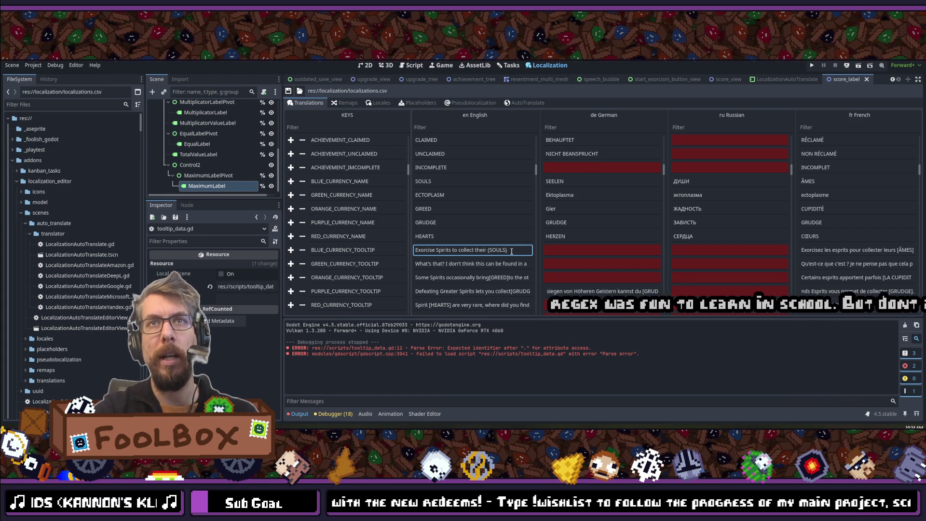
pyautogui.moveTo(913, 250)
pyautogui.mouseDown()
pyautogui.moveTo(874, 250)
pyautogui.moveTo(915, 251)
pyautogui.mouseUp()
pyautogui.click(864, 251)
pyautogui.hotkey('shift', 'Home')
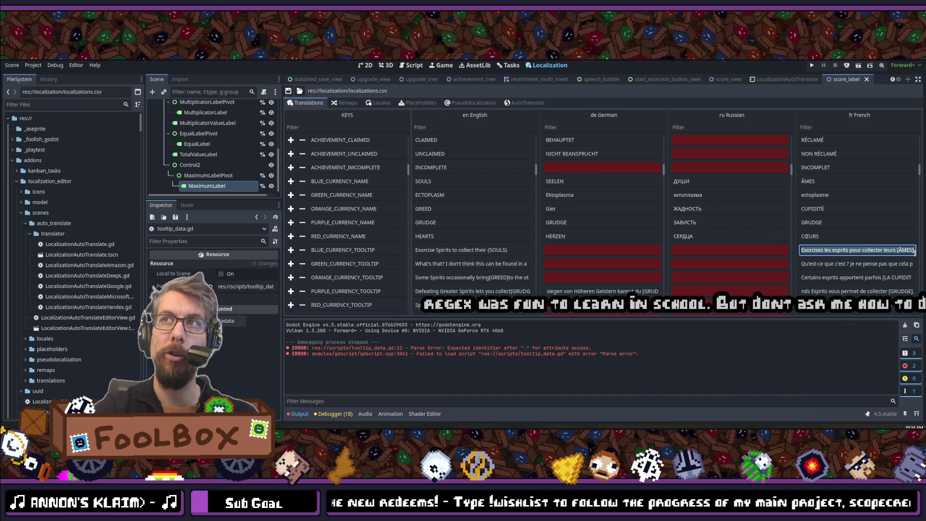
pyautogui.doubleClick(904, 250)
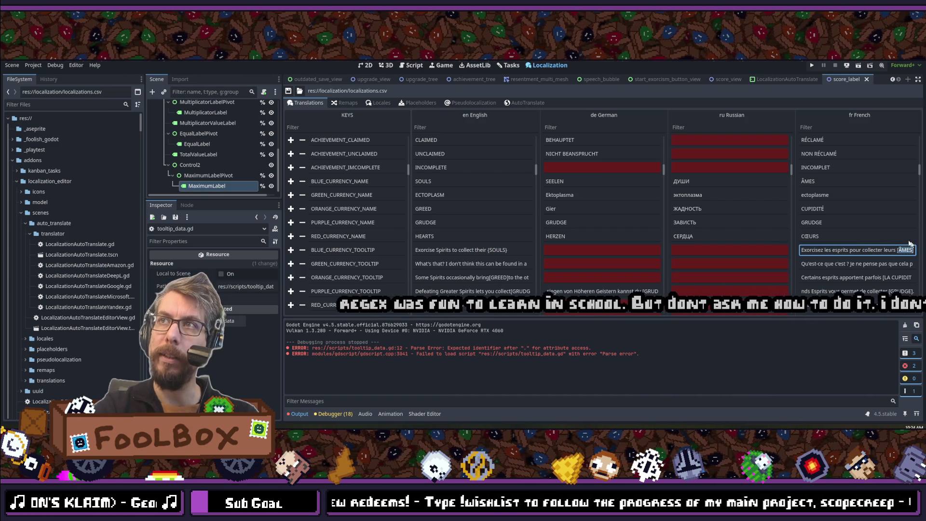
# Step: Compare the French ÂMES, Russian, German and English SOULS names, then select SOULS in the English tooltip
pyautogui.click(820, 181)
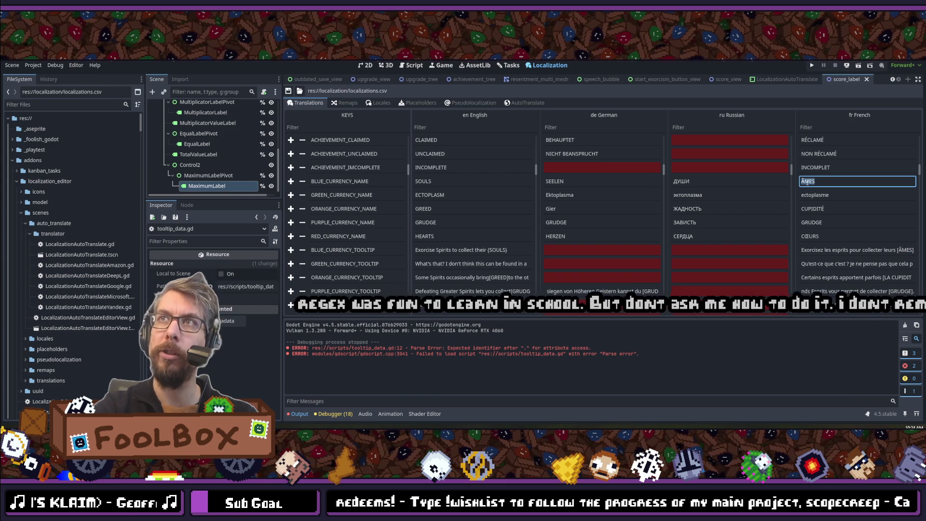
pyautogui.doubleClick(837, 180)
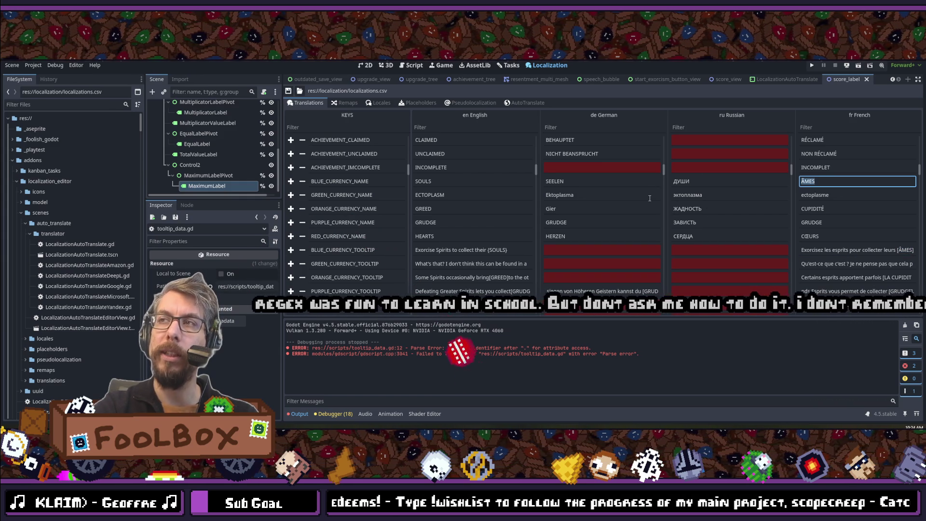
pyautogui.click(720, 181)
pyautogui.click(603, 182)
pyautogui.click(472, 182)
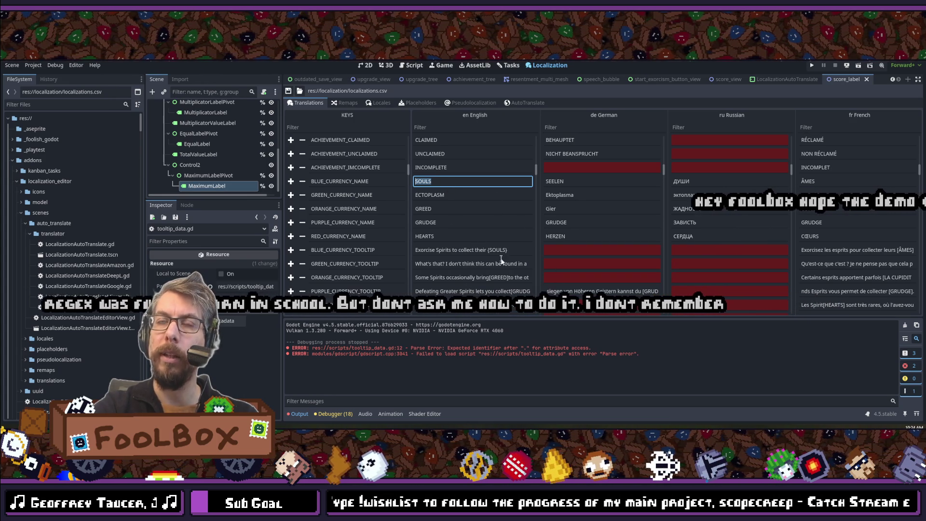
pyautogui.doubleClick(504, 249)
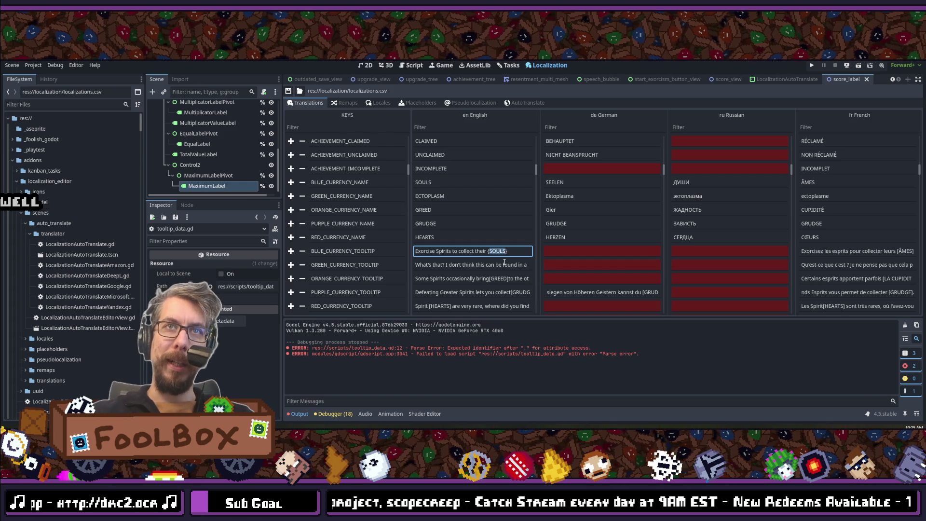
pyautogui.hotkey('alt', 'Tab')
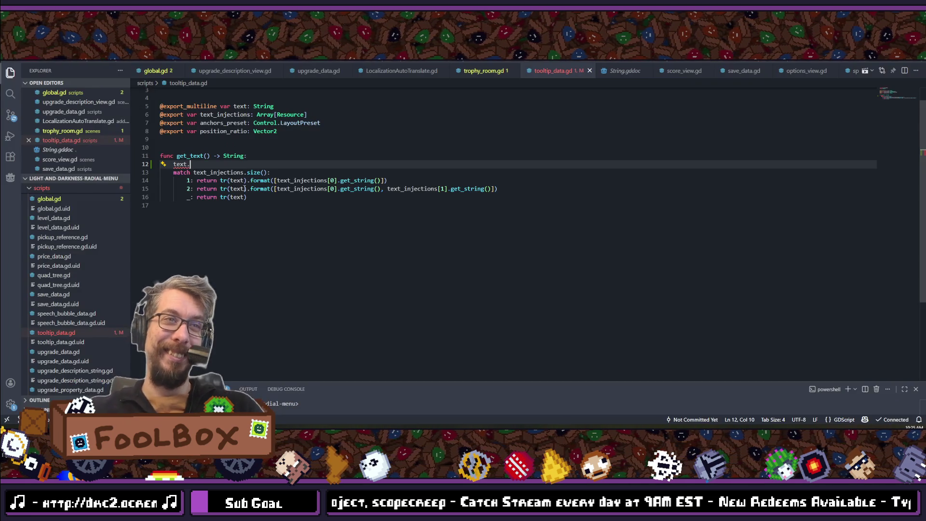
# Step: Rewrite the Google query to 'godot regex delete inside {}' and search
pyautogui.hotkey('alt', 'Tab')
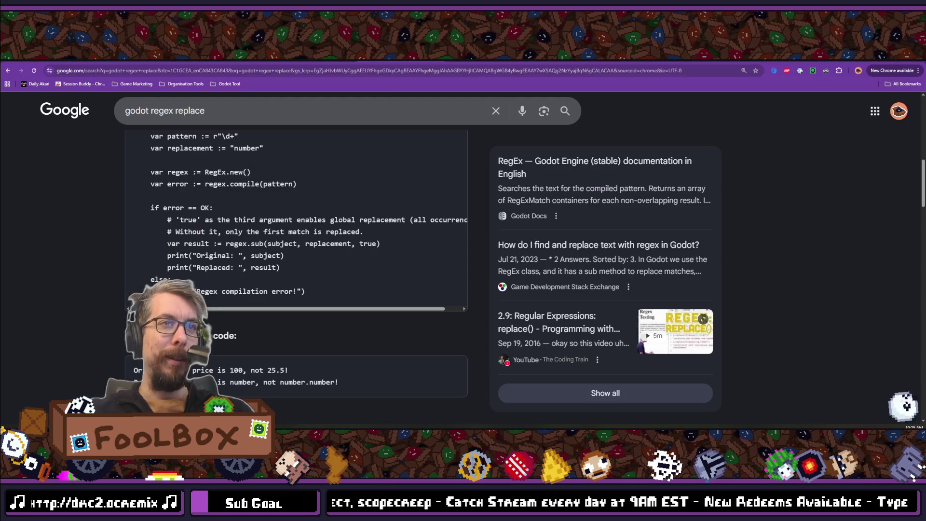
pyautogui.scroll(-10, 50, 270)
pyautogui.scroll(-1, 105, 226)
pyautogui.scroll(6, 161, 174)
pyautogui.scroll(4, 161, 174)
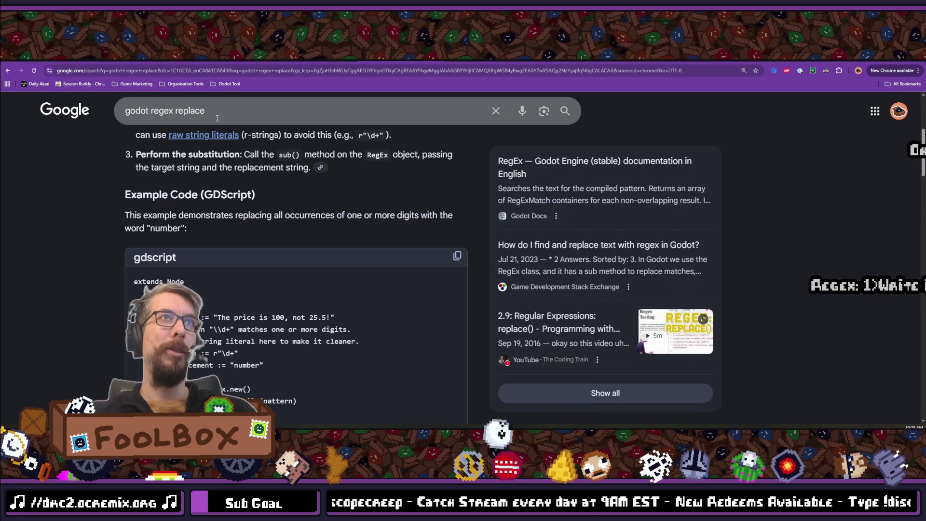
pyautogui.click(183, 110)
pyautogui.write('{')
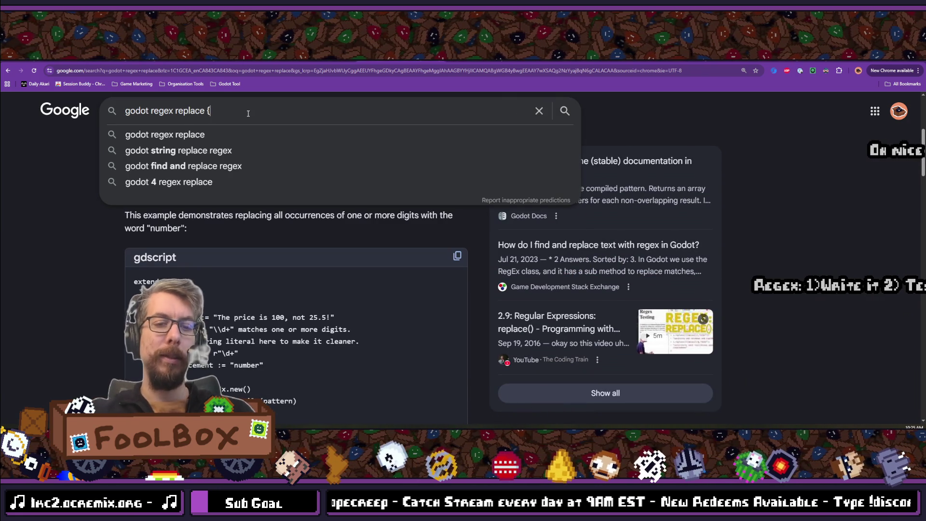
pyautogui.press('BackSpace')
pyautogui.press('BackSpace')
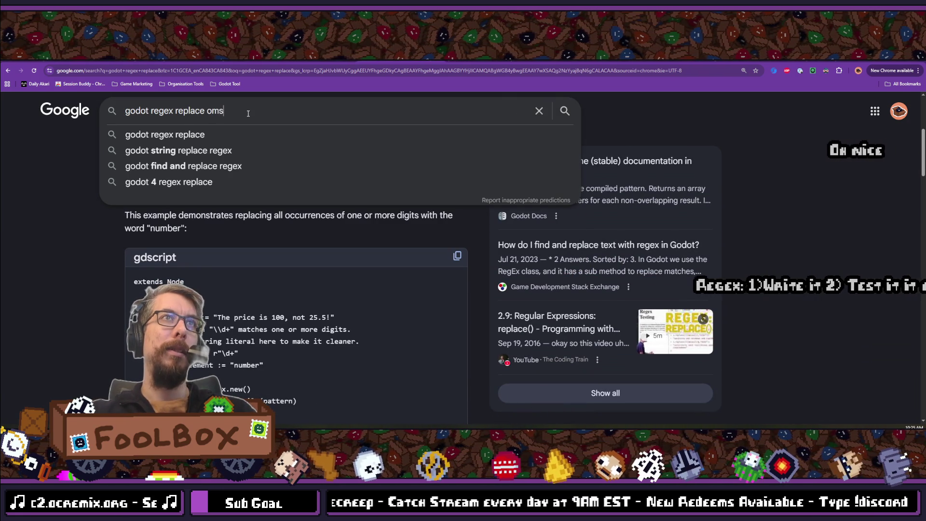
pyautogui.write('inside of')
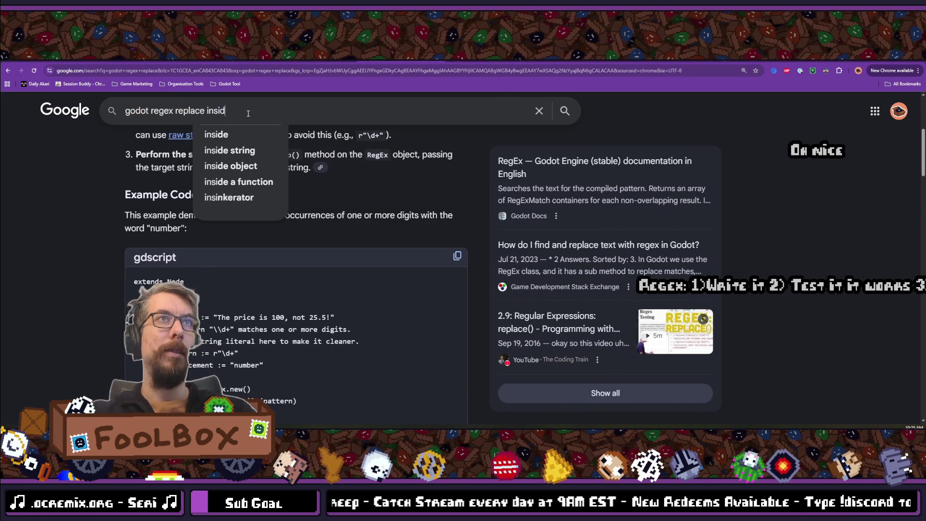
pyautogui.press('BackSpace')
pyautogui.press('BackSpace')
pyautogui.press('BackSpace')
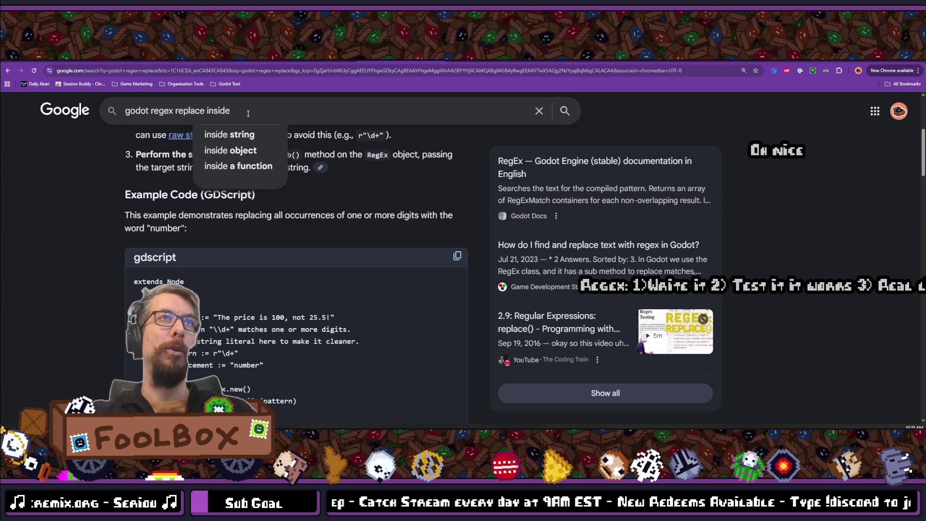
pyautogui.press('BackSpace')
pyautogui.press('BackSpace')
pyautogui.press('BackSpace')
pyautogui.write('delete')
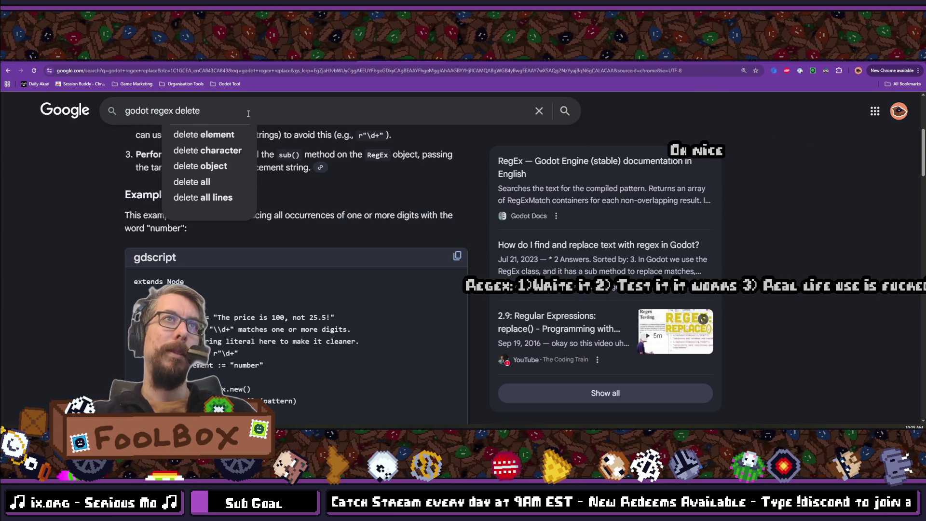
pyautogui.write(' inside ')
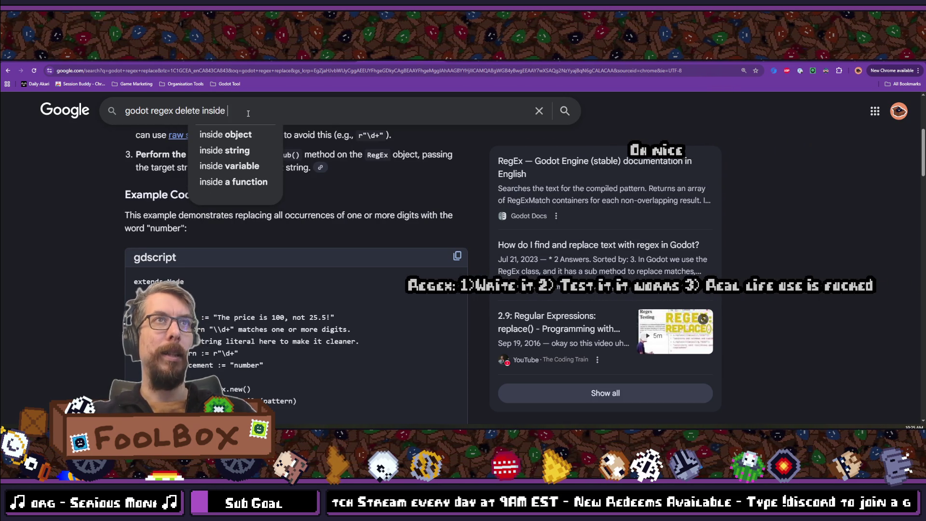
pyautogui.write('[}')
pyautogui.press('Return')
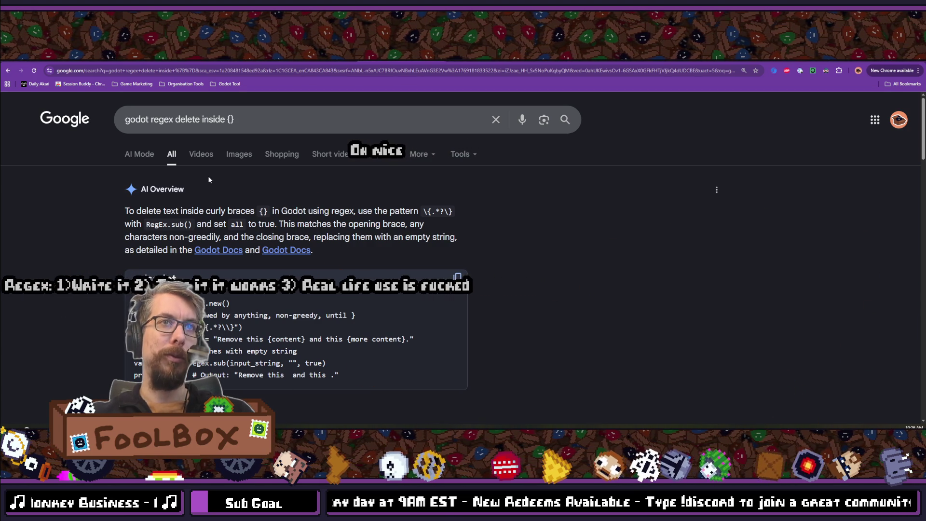
# Step: Refine the query with 'but keep {}' and expand the AI overview's code example
pyautogui.click(254, 119)
pyautogui.write('b')
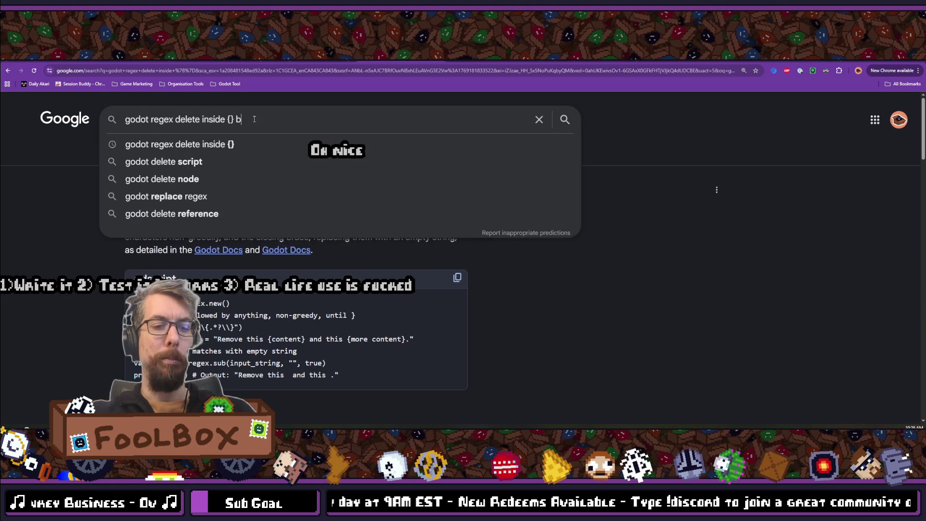
pyautogui.write('ut keep {}')
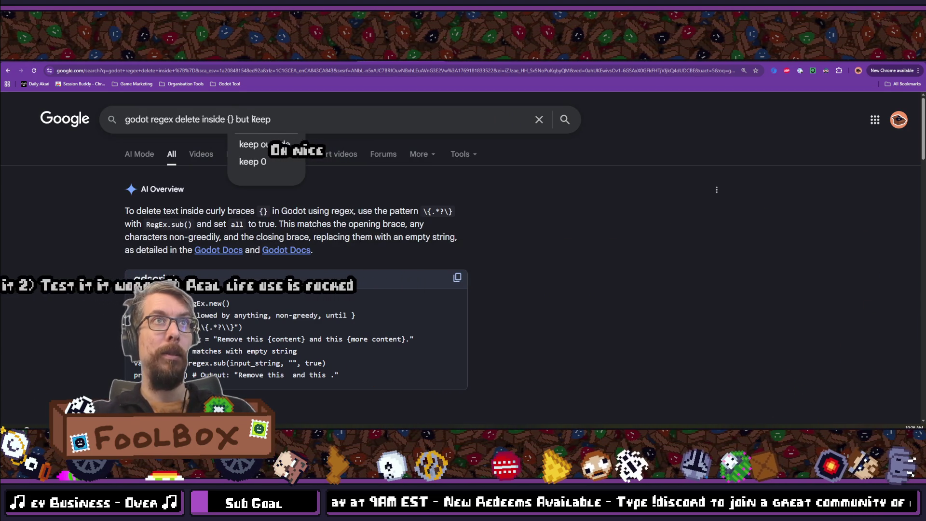
pyautogui.press('Return')
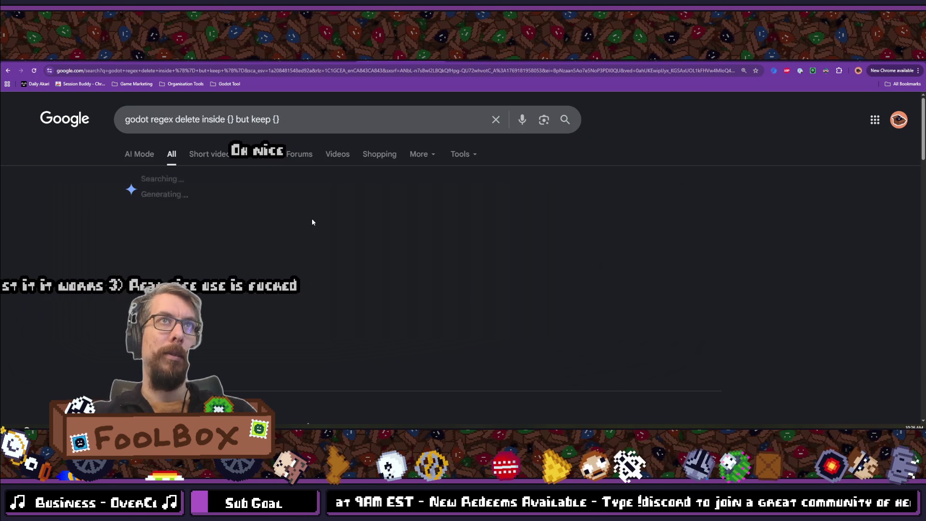
pyautogui.scroll(-1, 305, 256)
pyautogui.scroll(-1, 305, 258)
pyautogui.click(299, 257)
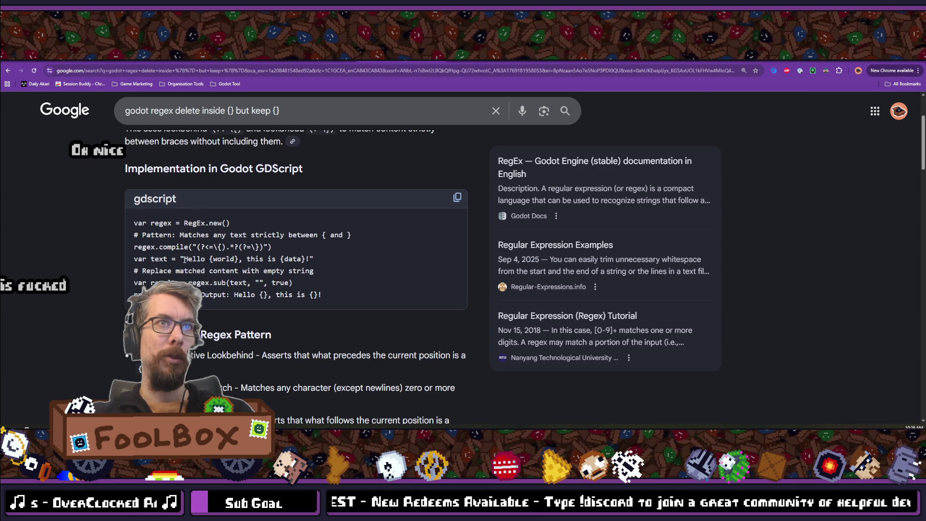
# Step: Select and copy the whole GDScript lookbehind/lookahead RegEx example producing 'Hello {}, this is {}!'
pyautogui.moveTo(184, 258); pyautogui.dragTo(261, 259)
pyautogui.moveTo(234, 256); pyautogui.dragTo(313, 259)
pyautogui.moveTo(230, 294); pyautogui.dragTo(323, 294)
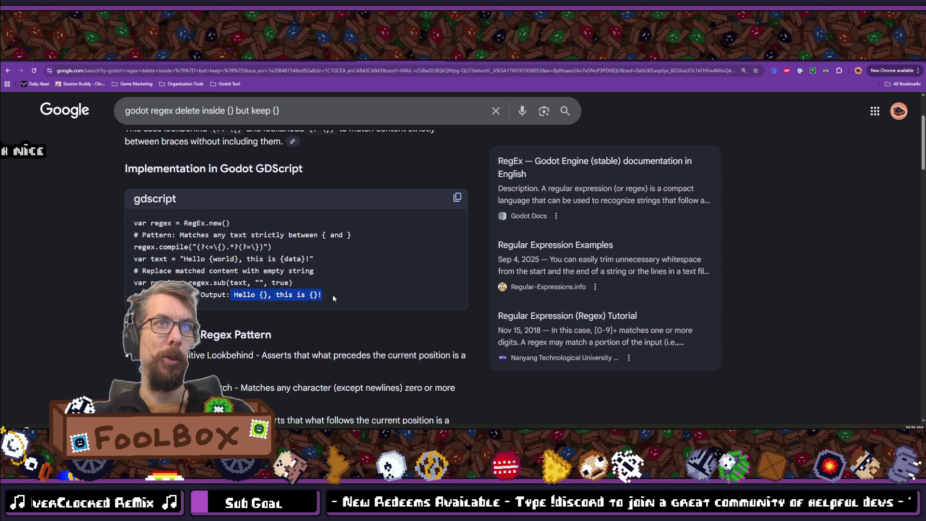
pyautogui.click(331, 294)
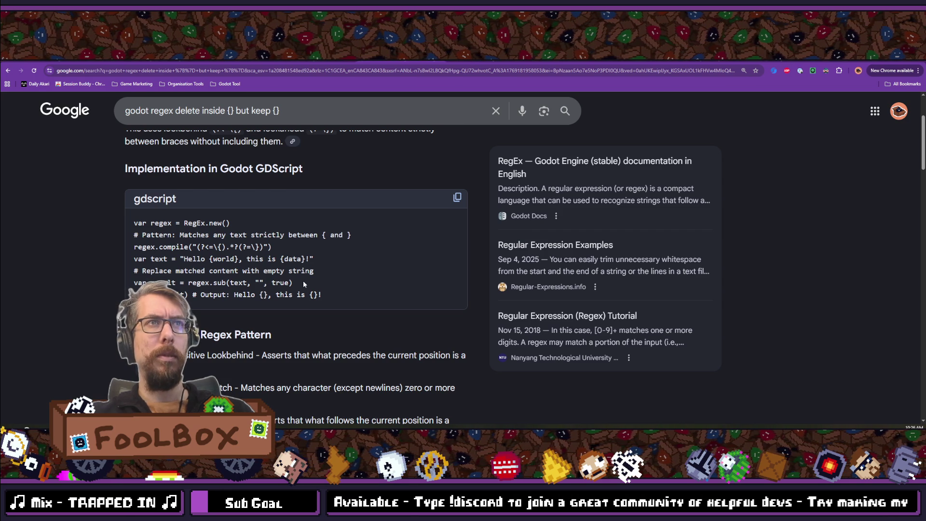
pyautogui.moveTo(231, 222); pyautogui.dragTo(74, 221)
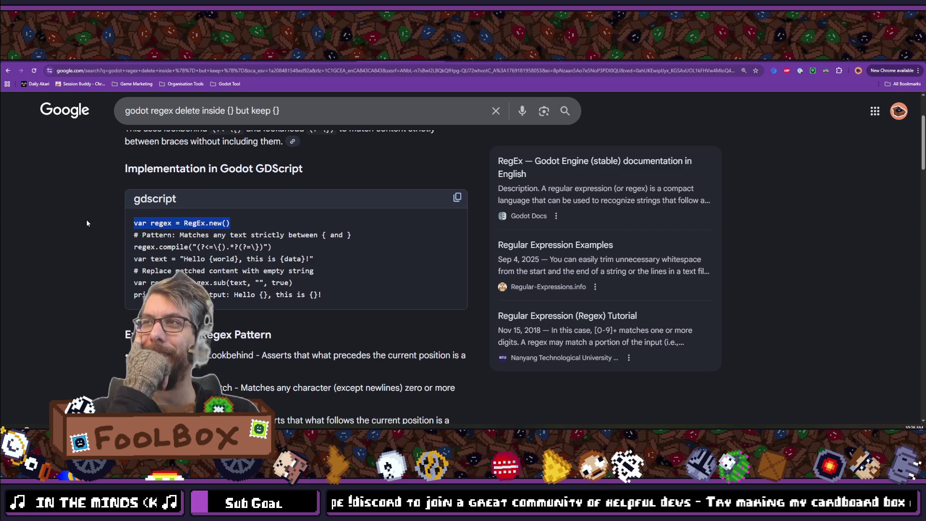
pyautogui.click(136, 224)
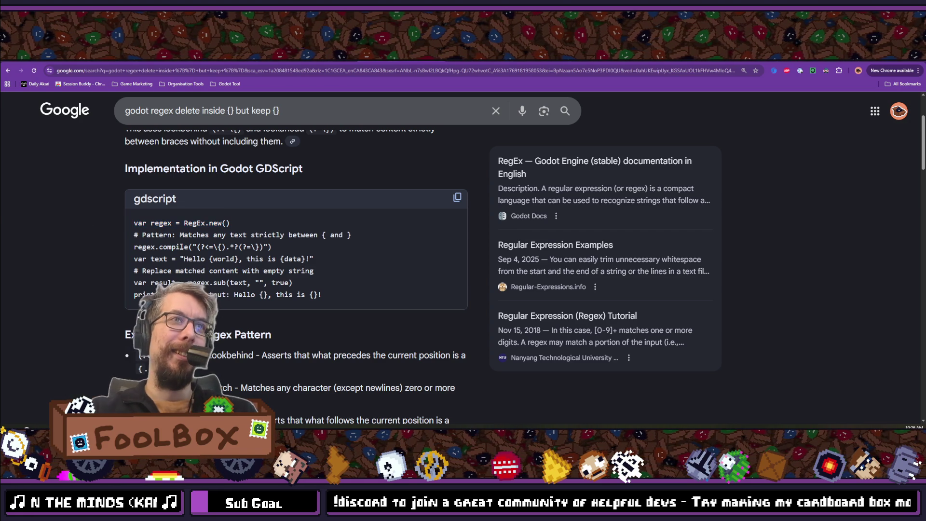
pyautogui.moveTo(140, 224)
pyautogui.mouseDown()
pyautogui.moveTo(338, 271)
pyautogui.moveTo(352, 296)
pyautogui.moveTo(324, 289)
pyautogui.mouseUp()
pyautogui.hotkey('ctrl', 'c')
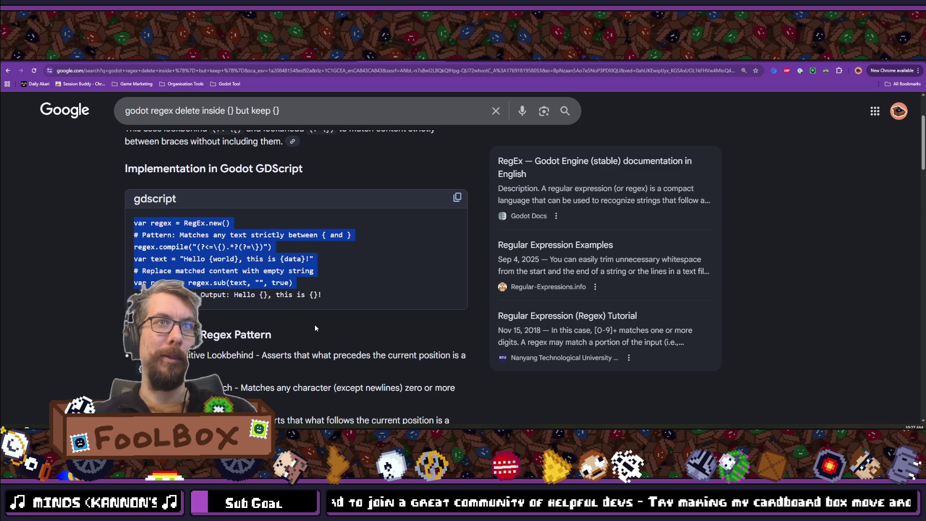
pyautogui.hotkey('alt', 'Tab')
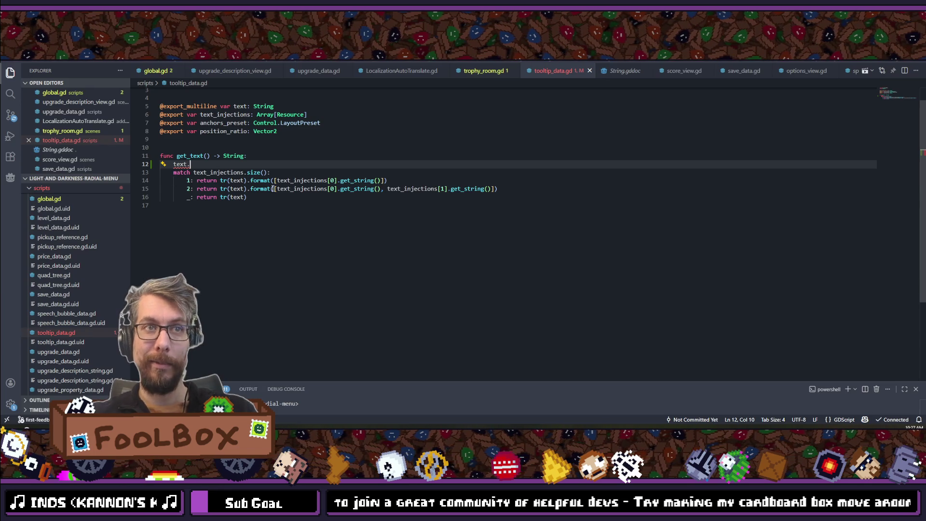
# Step: Replace the unfinished 'text.' with the pasted RegEx example and indent lines 13–17 into get_text
pyautogui.moveTo(208, 167); pyautogui.dragTo(180, 164)
pyautogui.hotkey('ctrl', 'v')
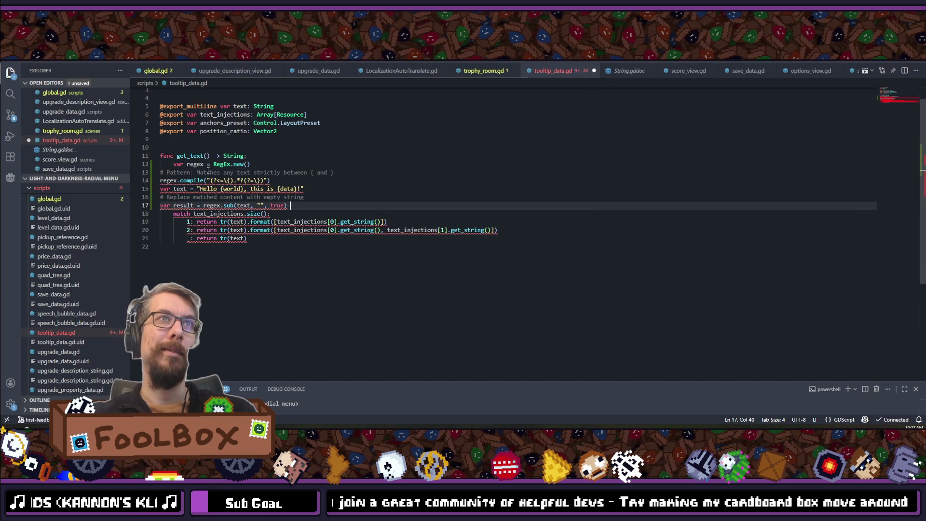
pyautogui.moveTo(318, 207); pyautogui.dragTo(152, 177)
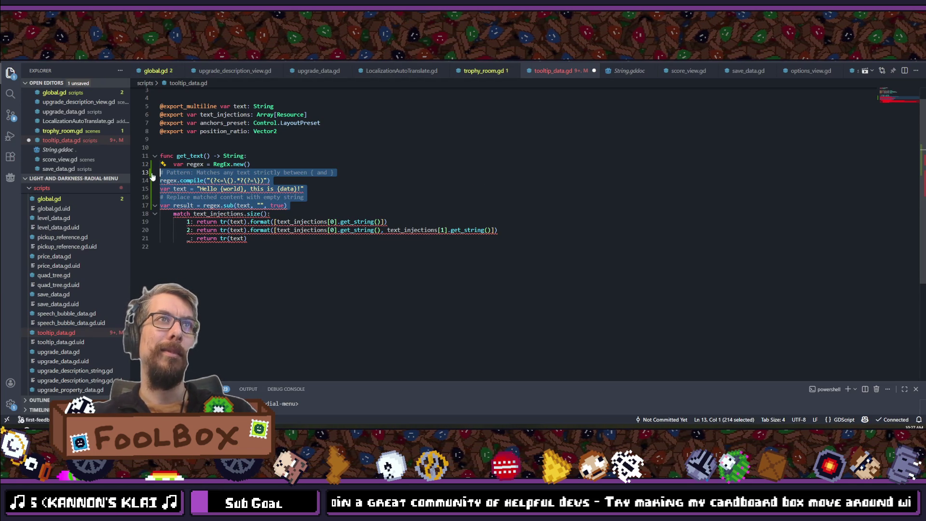
pyautogui.press('Tab')
# Step: Inspect the regex pattern's escape characters on the compile line
pyautogui.click(238, 180)
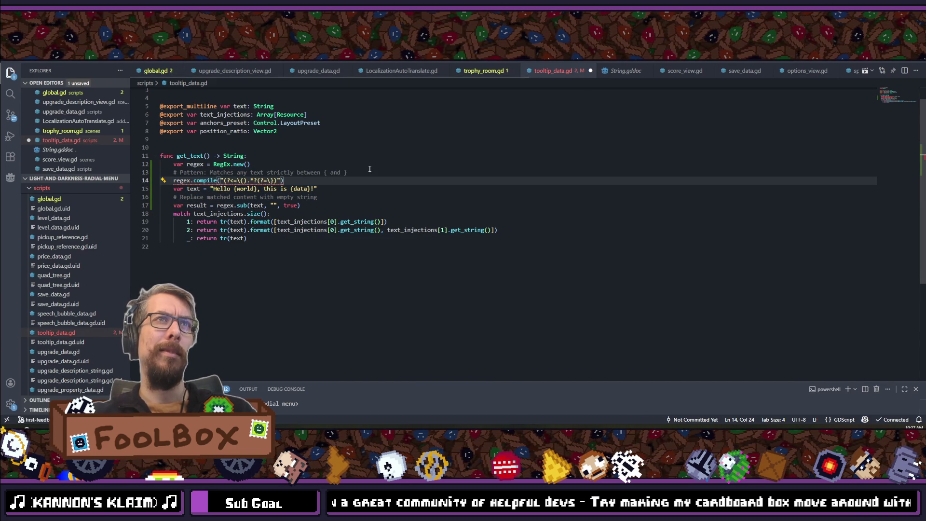
pyautogui.click(284, 180)
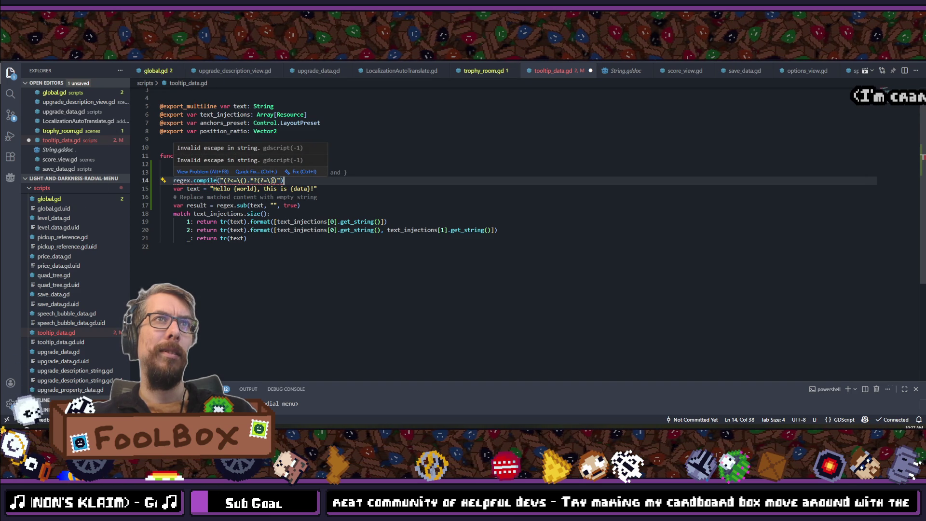
pyautogui.click(273, 180)
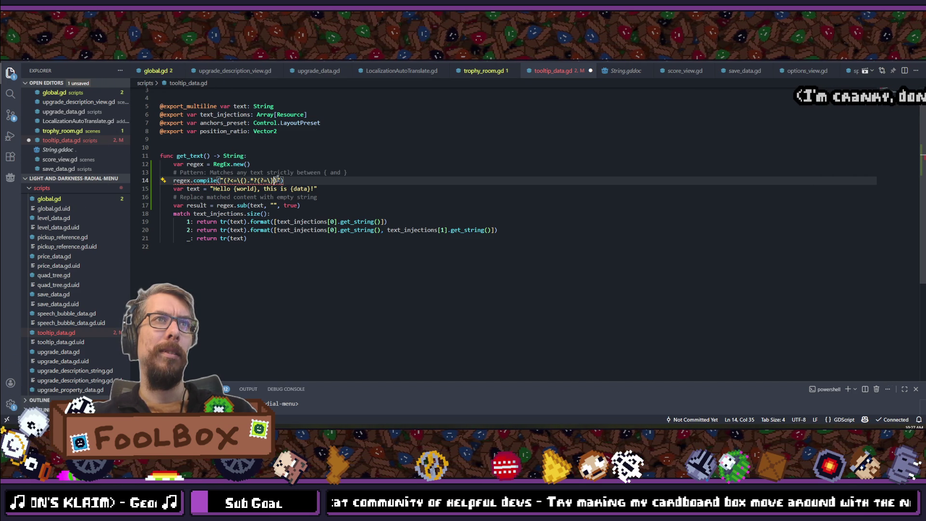
pyautogui.click(253, 180)
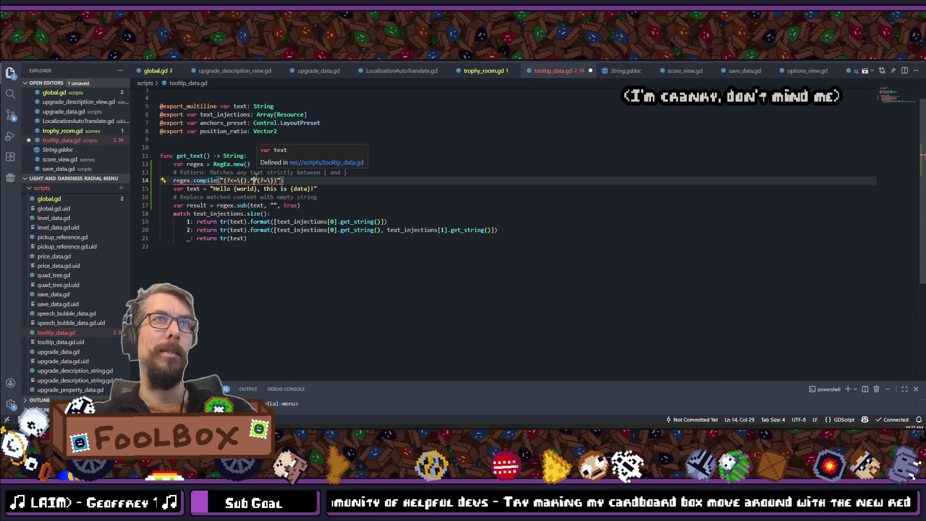
pyautogui.click(316, 179)
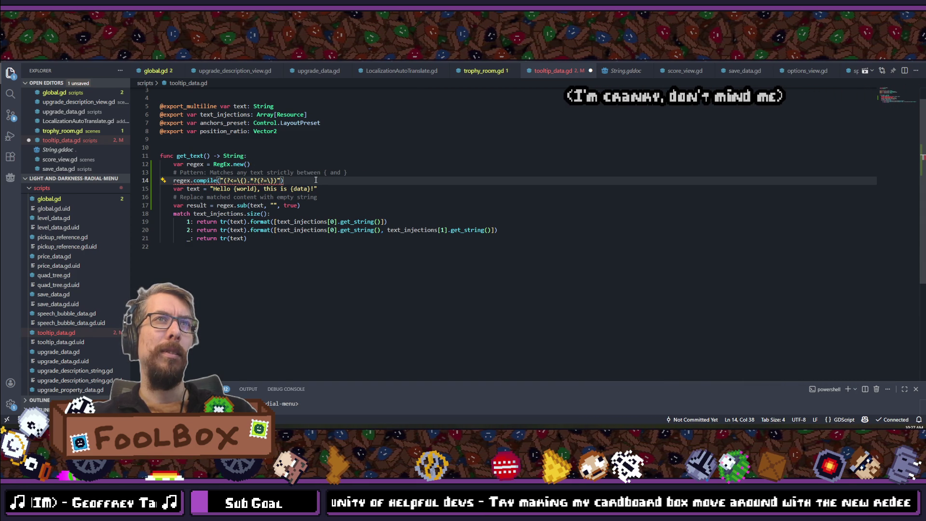
# Step: Retype the word compile in the regex.compile call
pyautogui.moveTo(254, 181)
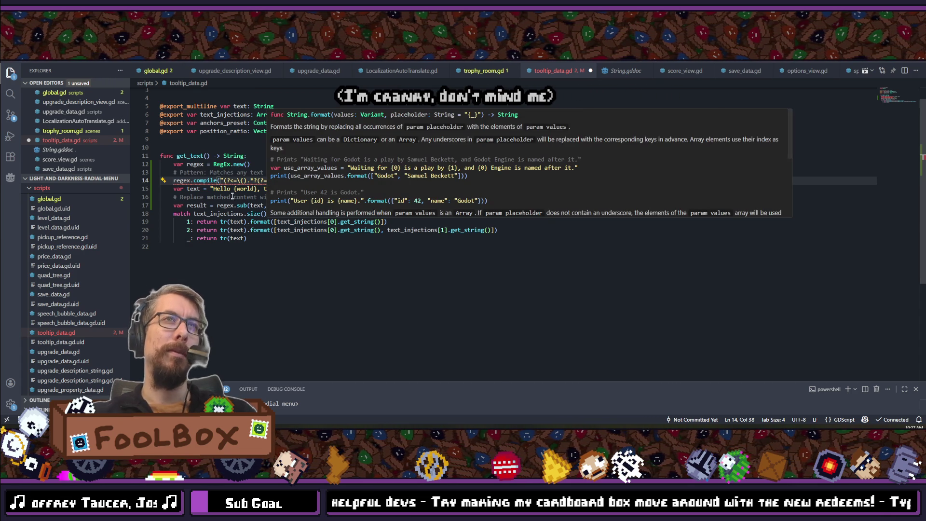
pyautogui.click(236, 189)
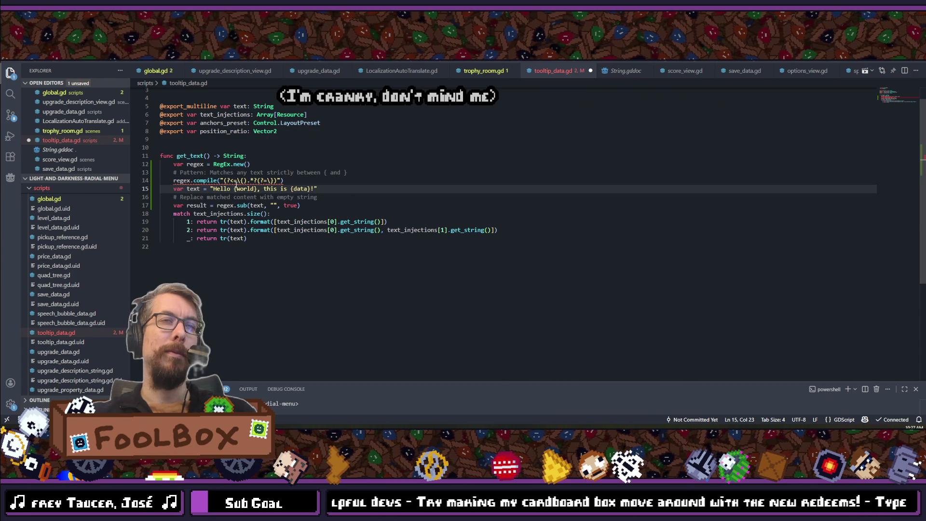
pyautogui.moveTo(236, 181)
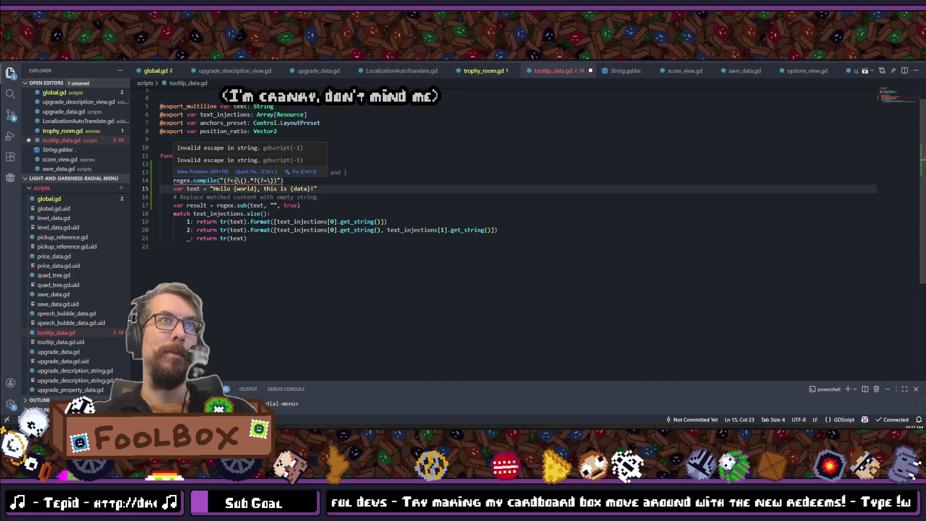
pyautogui.doubleClick(203, 180)
pyautogui.write('compile')
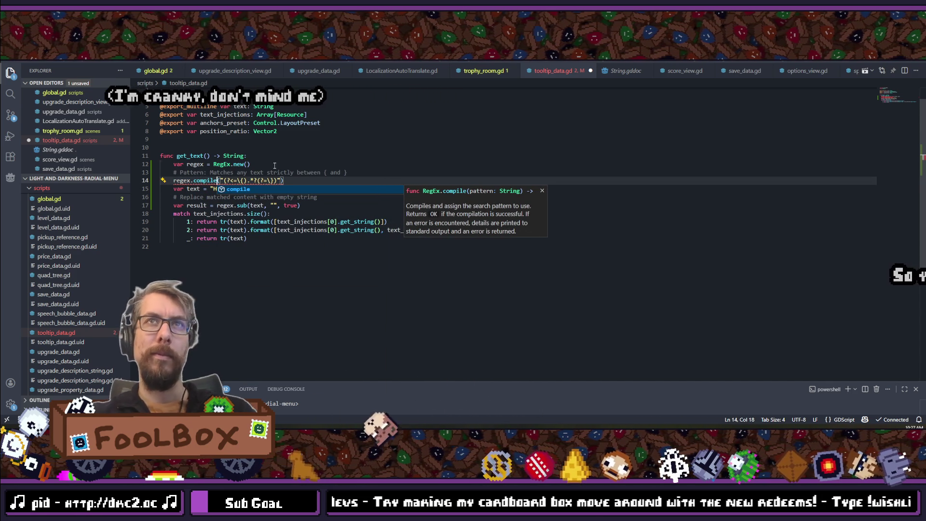
pyautogui.click(275, 166)
pyautogui.moveTo(278, 183)
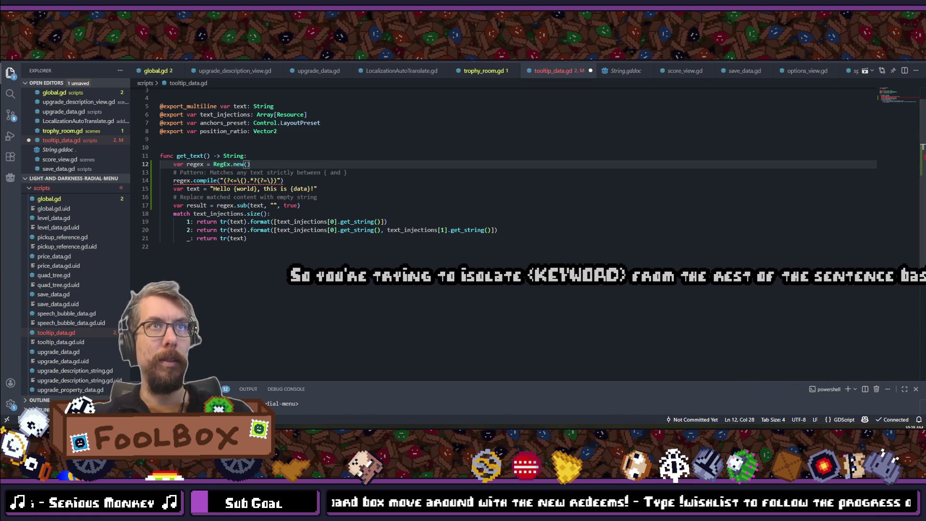
pyautogui.hotkey('alt', 'Tab')
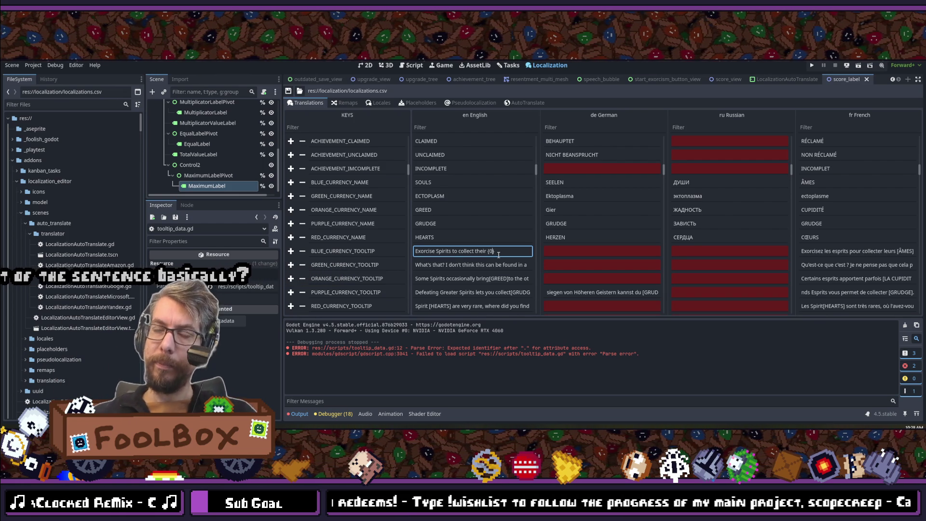
# Step: Change the English BLUE_CURRENCY_TOOLTIP placeholder from {0} to {SOULS}, then return to the regex line
pyautogui.write('SOULS')
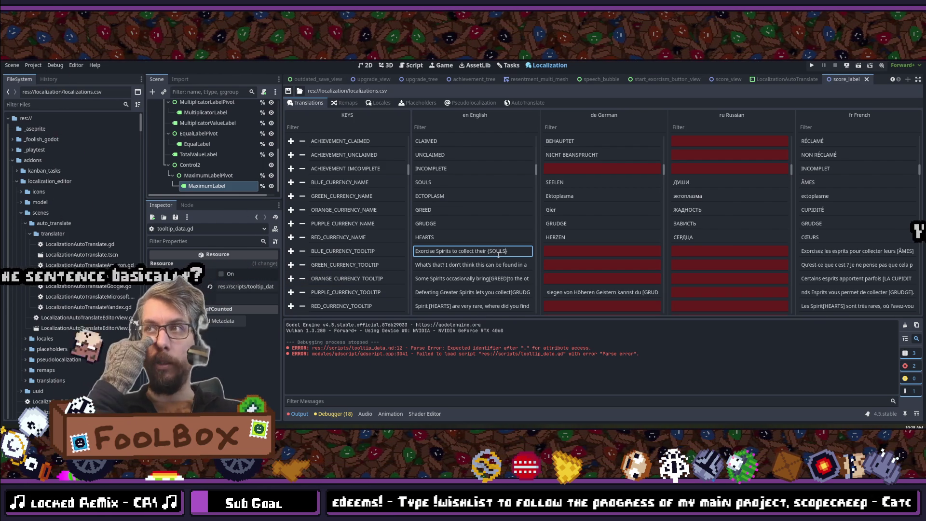
pyautogui.doubleClick(499, 255)
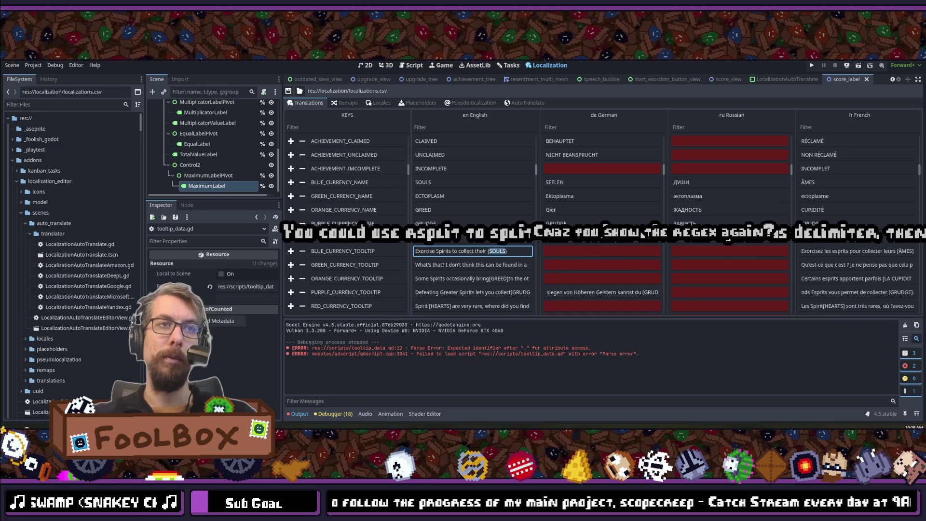
pyautogui.hotkey('alt', 'Tab')
pyautogui.click(285, 180)
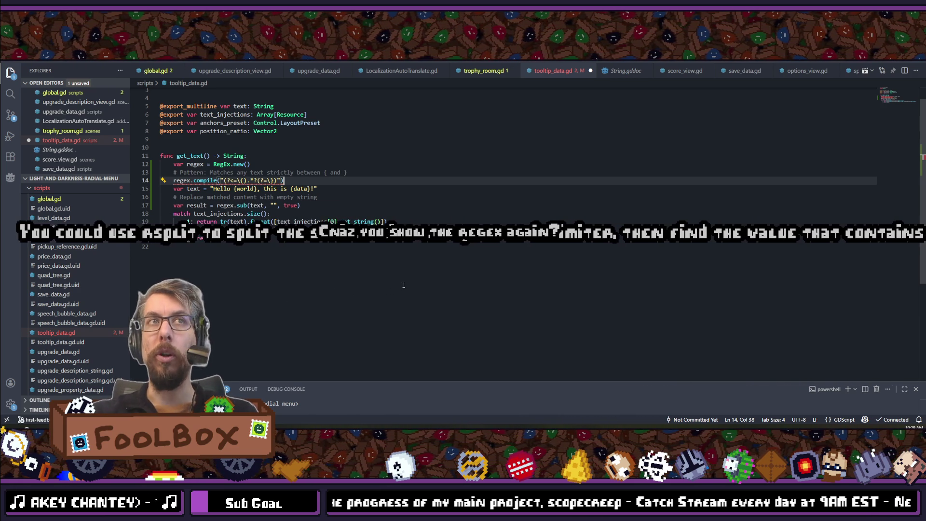
# Step: Delete the sample Hello {world} var text line and save tooltip_data.gd
pyautogui.moveTo(317, 188); pyautogui.dragTo(140, 189)
pyautogui.press('BackSpace')
pyautogui.press('BackSpace')
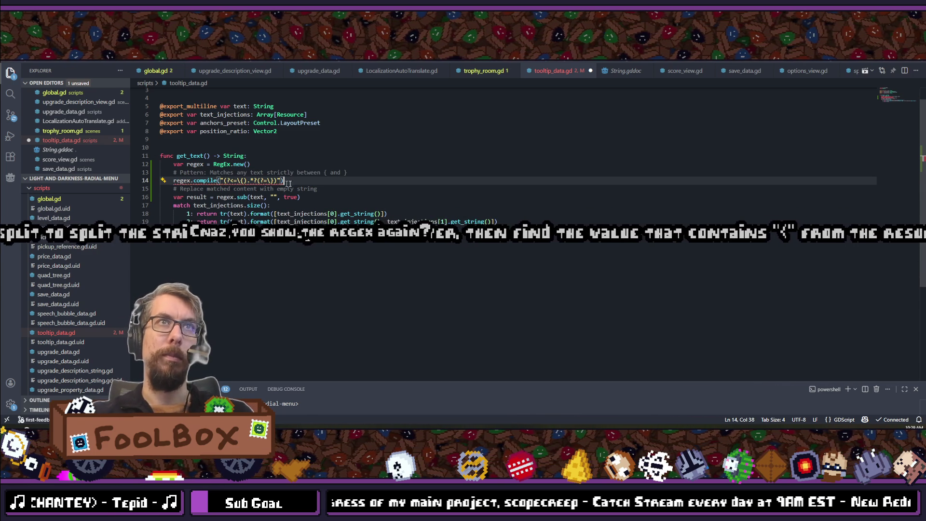
pyautogui.hotkey('ctrl', 's')
pyautogui.scroll(1, 332, 179)
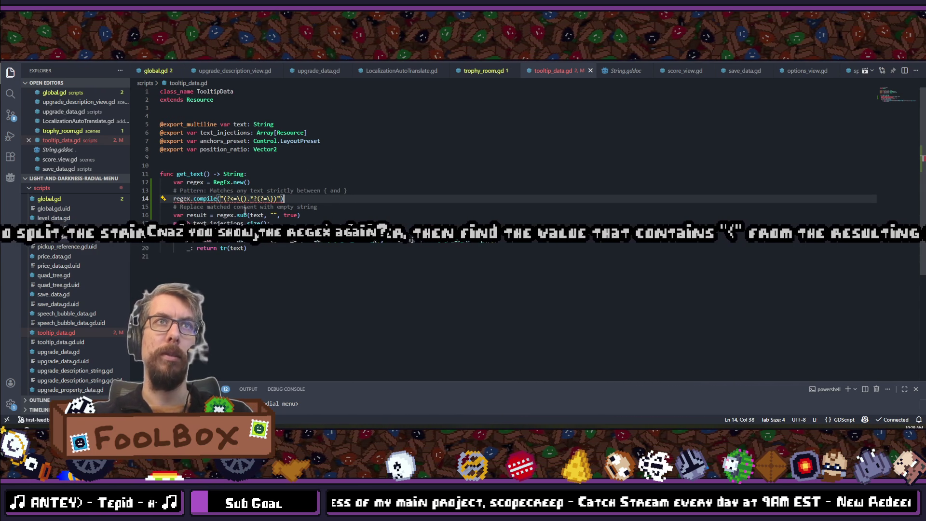
# Step: Zoom the VS Code interface in four steps with Ctrl+= for readability
pyautogui.hotkey('ctrl', '=')
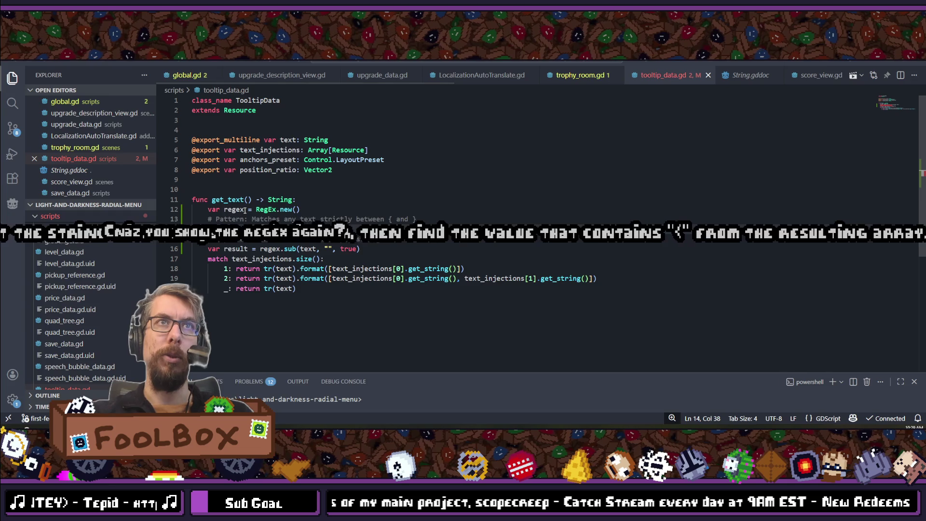
pyautogui.hotkey('ctrl', '=')
pyautogui.hotkey('ctrl', '=')
pyautogui.scroll(-2, 245, 210)
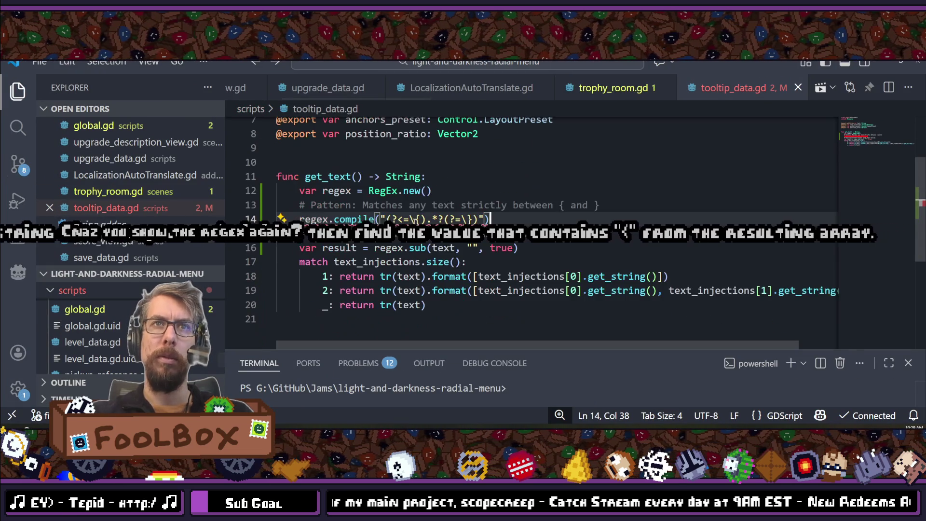
pyautogui.hotkey('ctrl', '=')
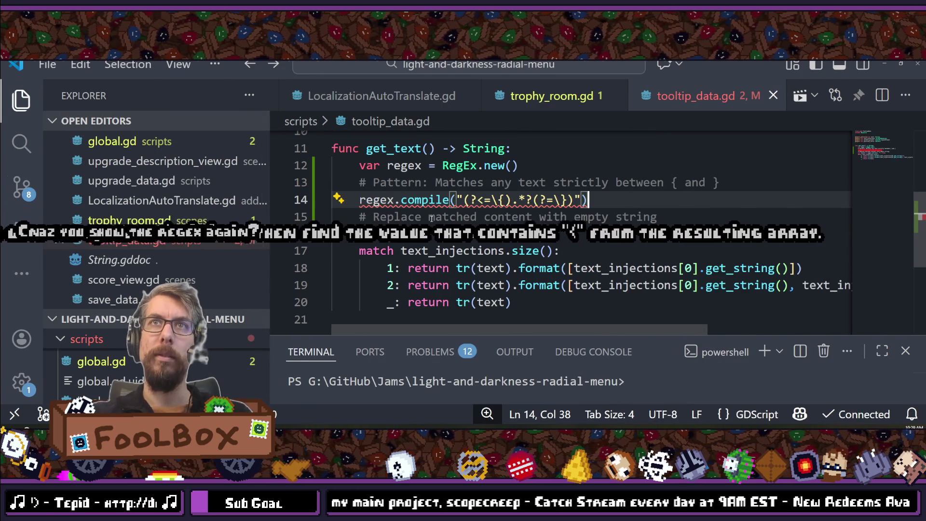
pyautogui.hotkey('ctrl', '=')
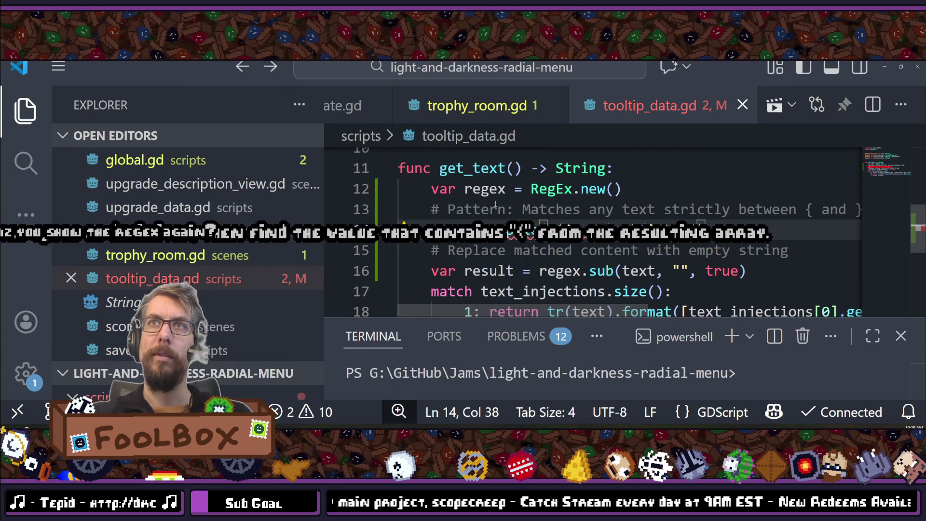
pyautogui.scroll(1, 495, 204)
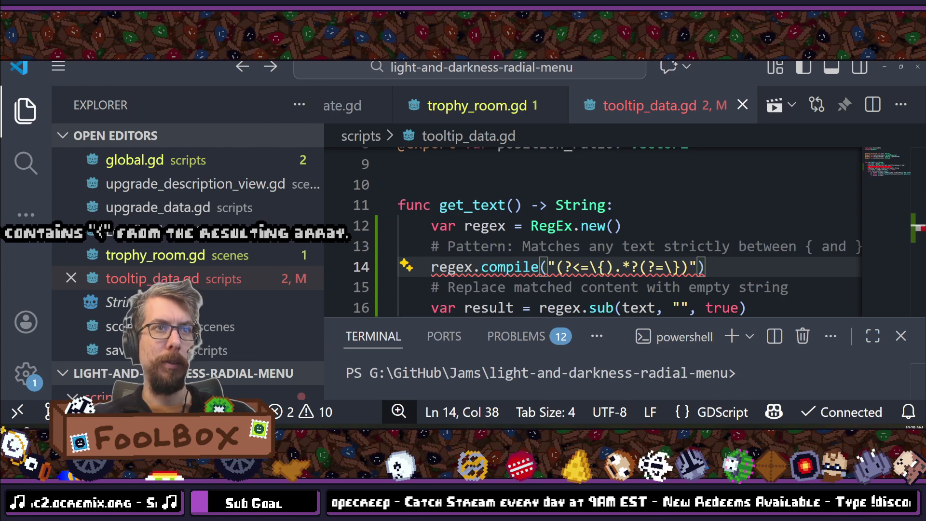
pyautogui.hotkey('alt', 'Tab')
pyautogui.hotkey('alt', 'Tab')
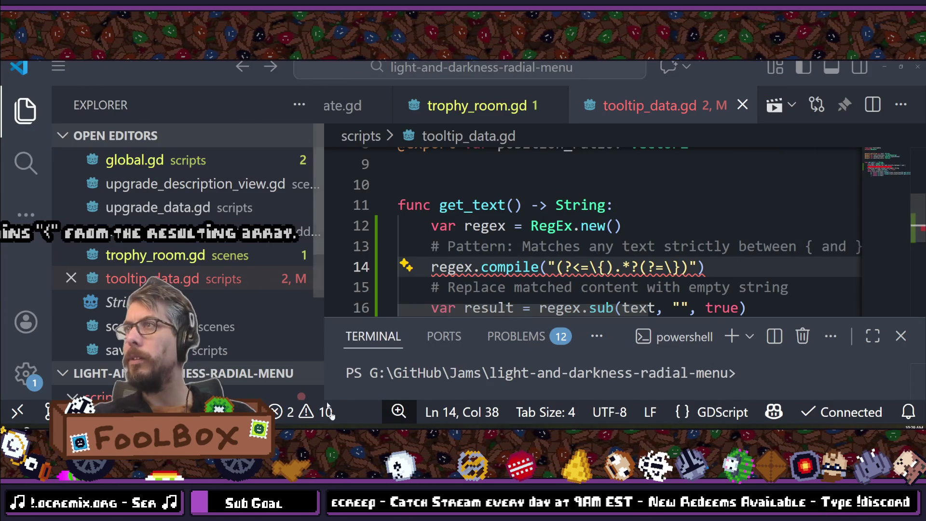
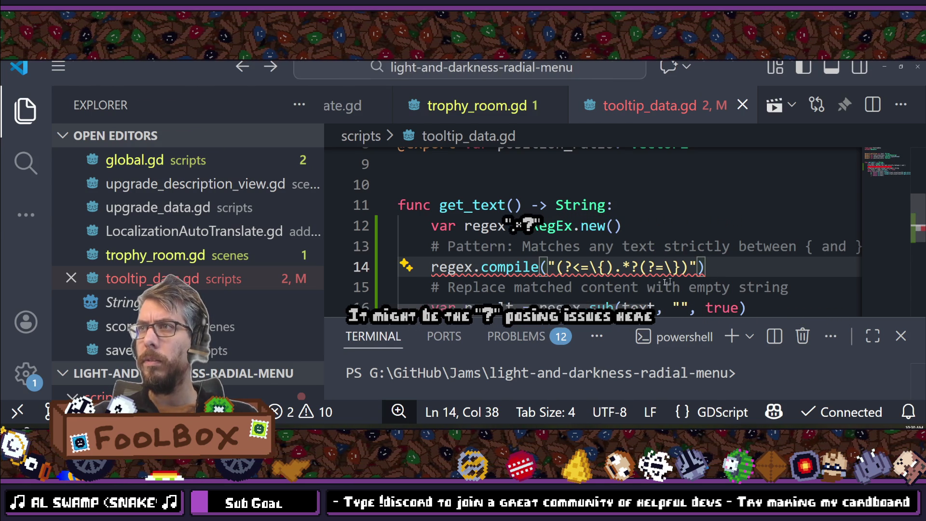
# Step: Fix the characters and quotes in the regex pattern string in tooltip_data.gd, and save
pyautogui.click(643, 267)
pyautogui.press('BackSpace')
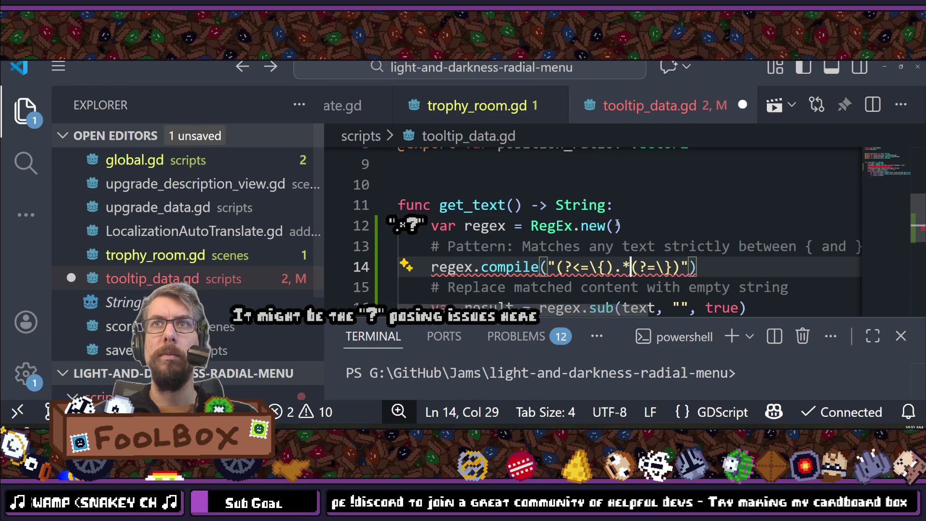
pyautogui.write('?')
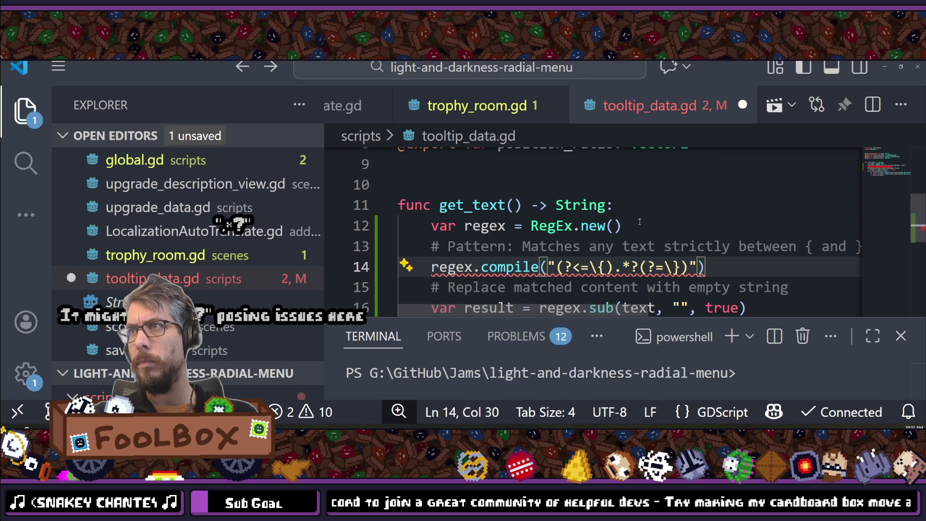
pyautogui.moveTo(617, 261)
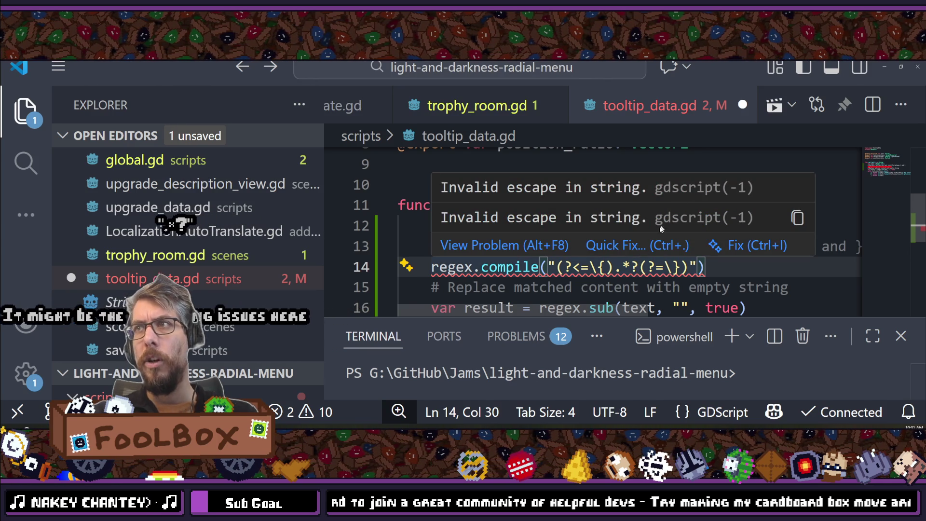
pyautogui.click(617, 264)
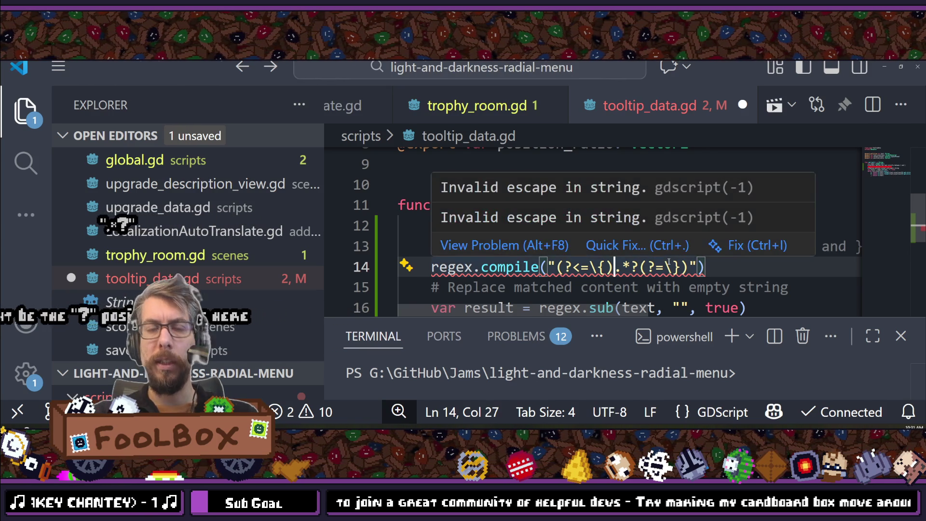
pyautogui.write('"')
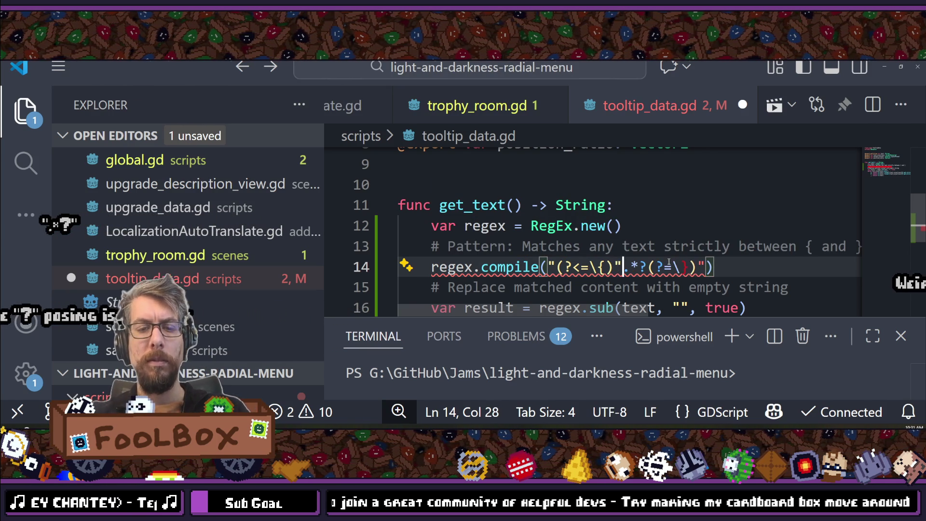
pyautogui.press('Right')
pyautogui.press('Right')
pyautogui.press('Right')
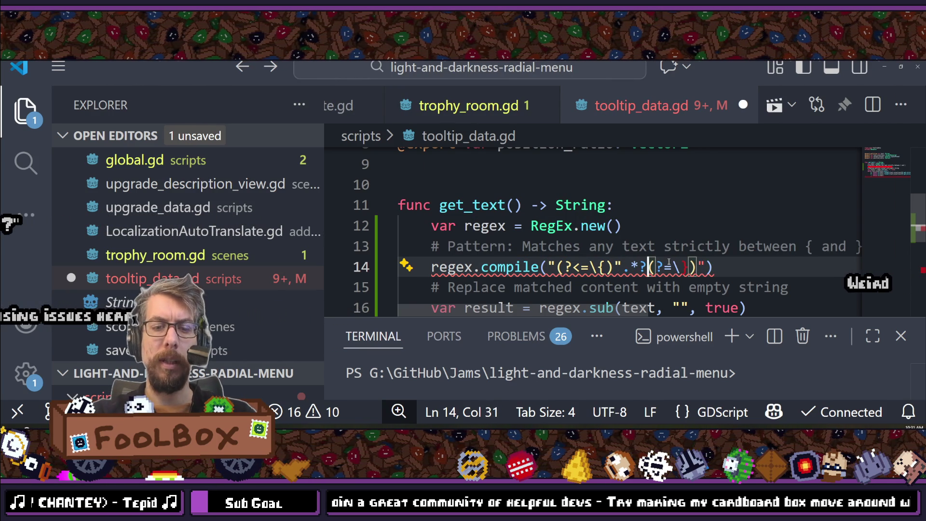
pyautogui.write('"')
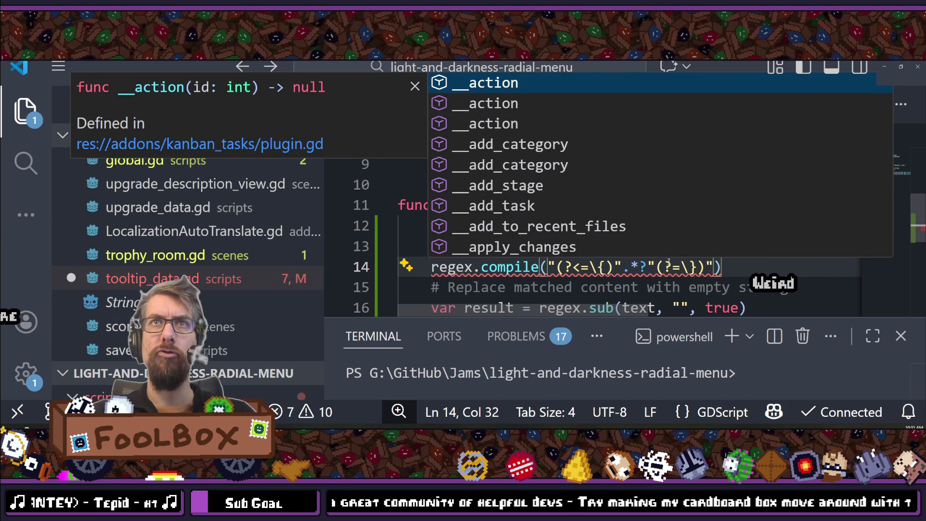
pyautogui.press('BackSpace')
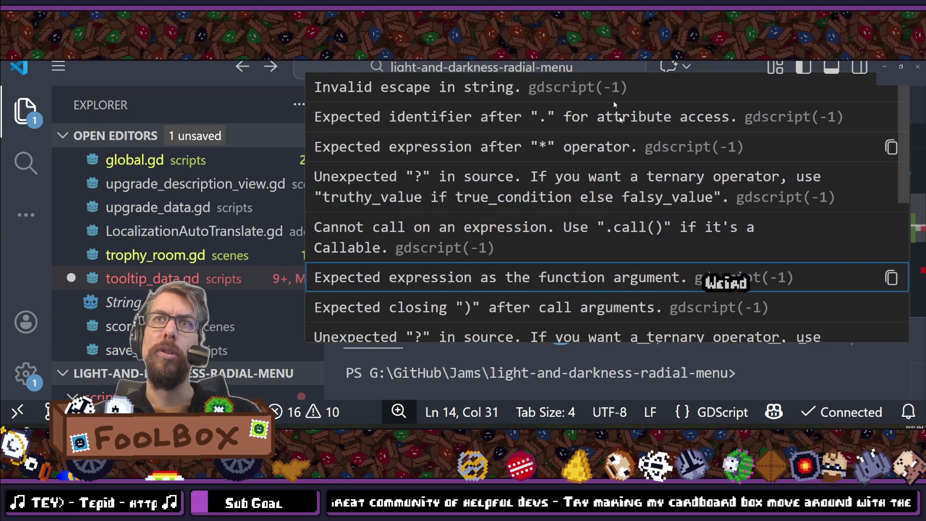
pyautogui.write('"(?<=\\{)".*?(?=\\})")')
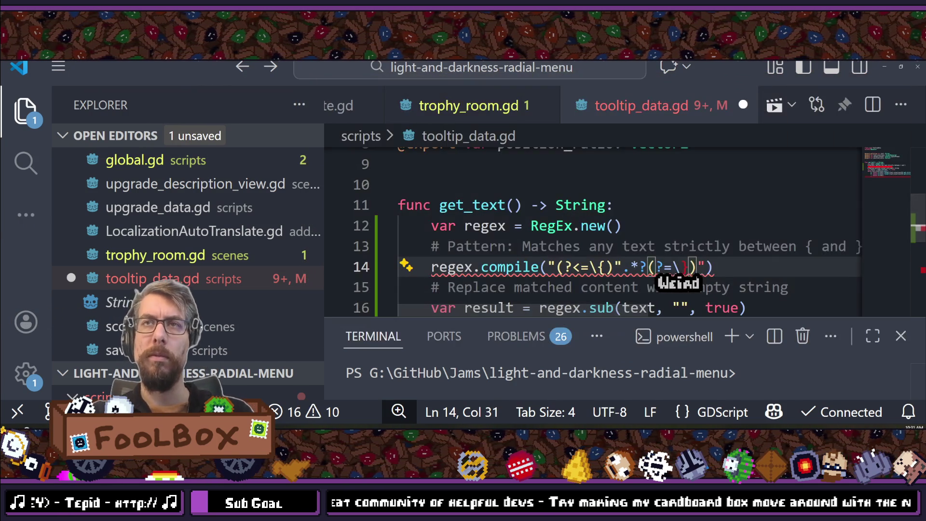
pyautogui.press('BackSpace')
pyautogui.press('Left')
pyautogui.press('Left')
pyautogui.press('Left')
pyautogui.press('Right')
pyautogui.press('BackSpace')
pyautogui.press('Right')
pyautogui.press('Right')
pyautogui.hotkey('ctrl', 's')
pyautogui.press('Right')
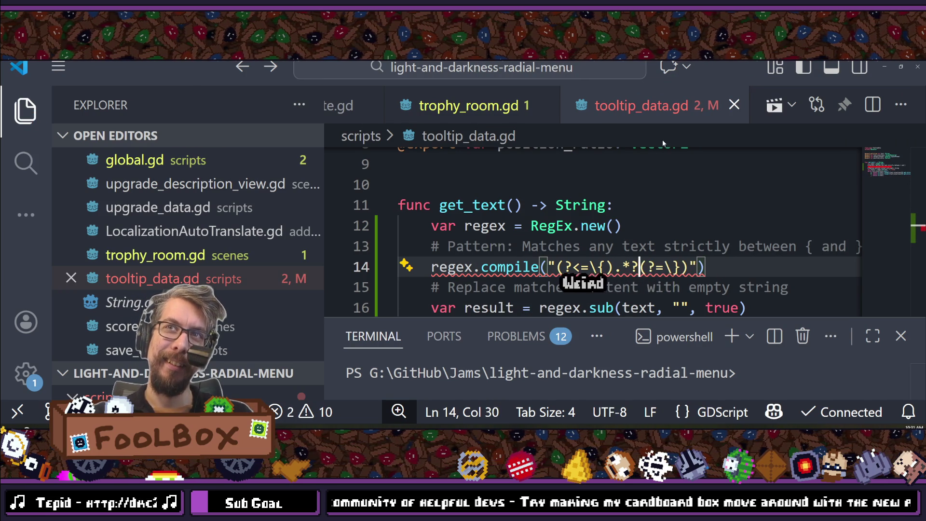
# Step: Paste the regex compile and sub code into get_text
pyautogui.hotkey('ctrl', '-')
pyautogui.hotkey('ctrl', '-')
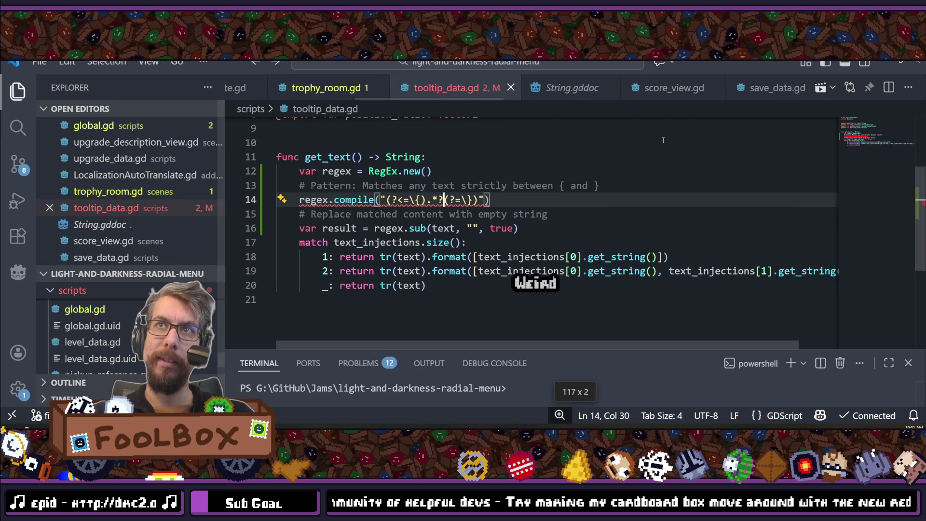
pyautogui.hotkey('ctrl', '-')
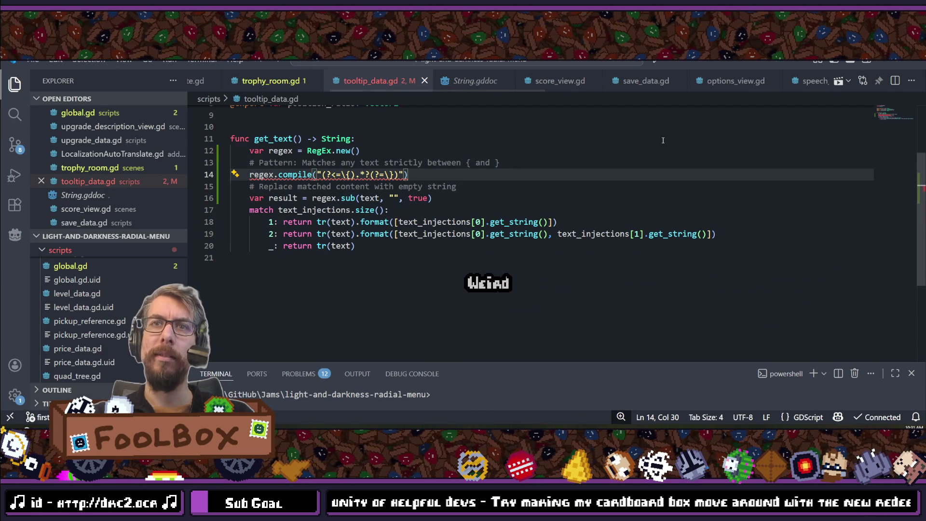
pyautogui.hotkey('ctrl', '-')
pyautogui.hotkey('ctrl', '-')
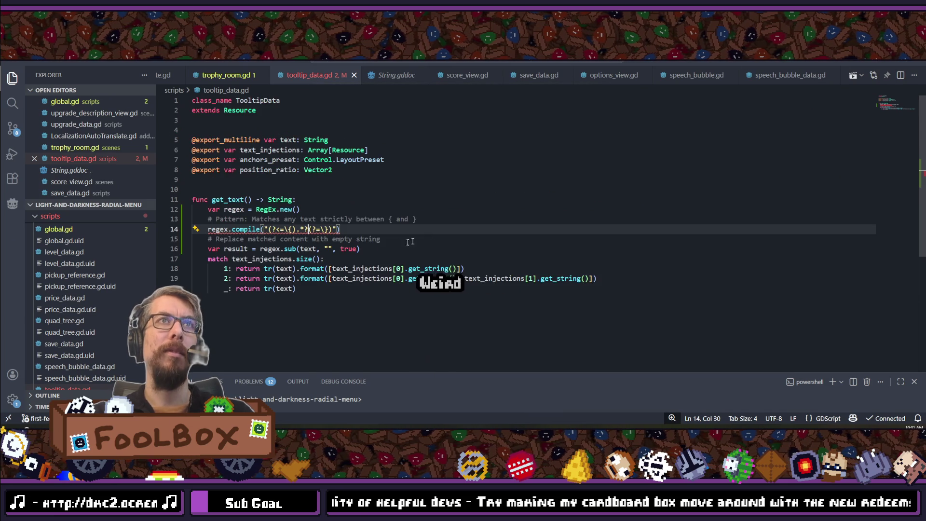
pyautogui.click(349, 229)
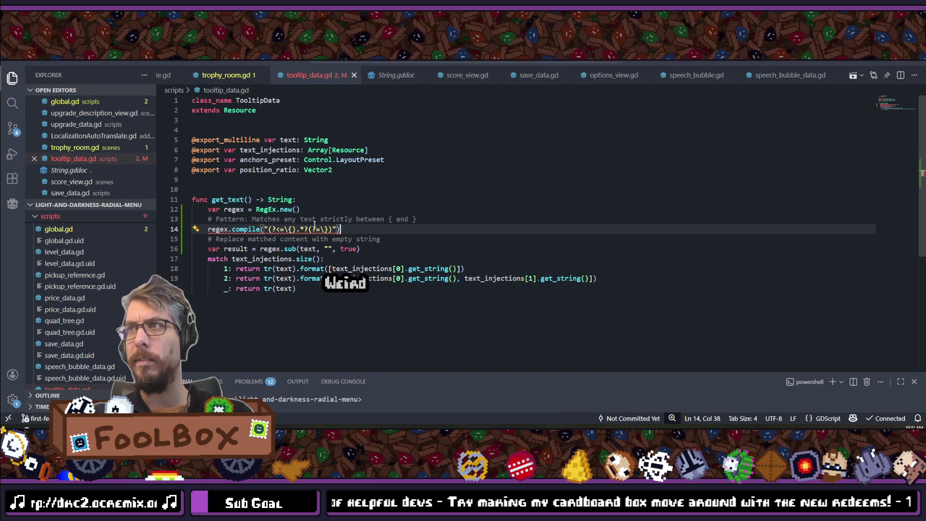
pyautogui.moveTo(314, 229)
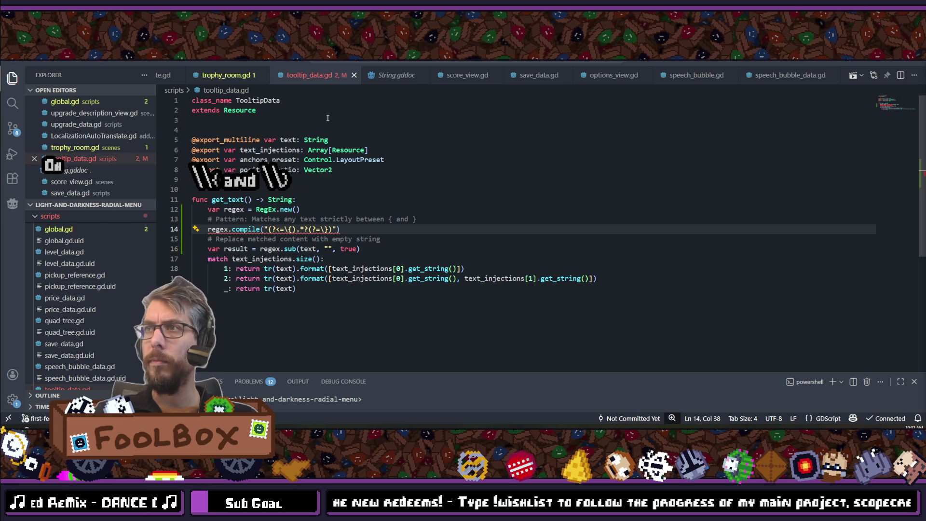
pyautogui.moveTo(340, 230)
pyautogui.mouseDown()
pyautogui.moveTo(270, 229)
pyautogui.moveTo(293, 221)
pyautogui.mouseUp()
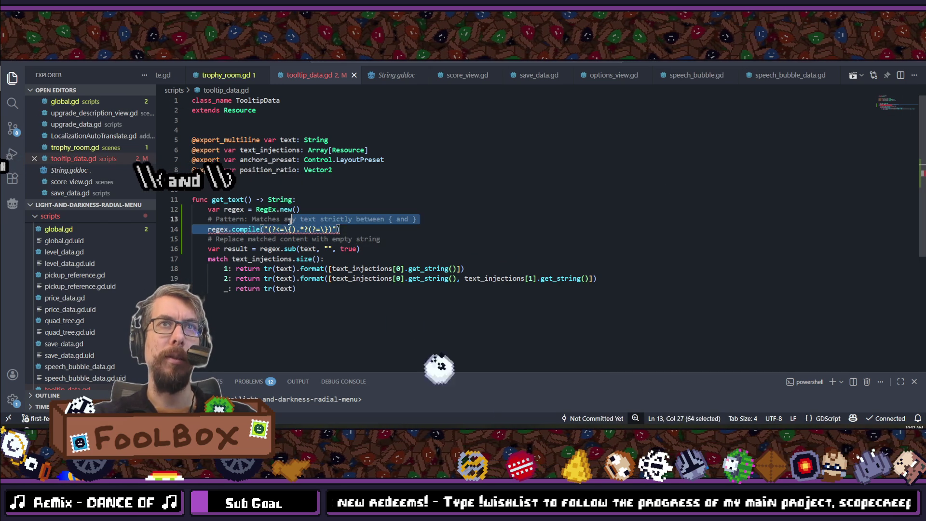
pyautogui.hotkey('ctrl', 'v')
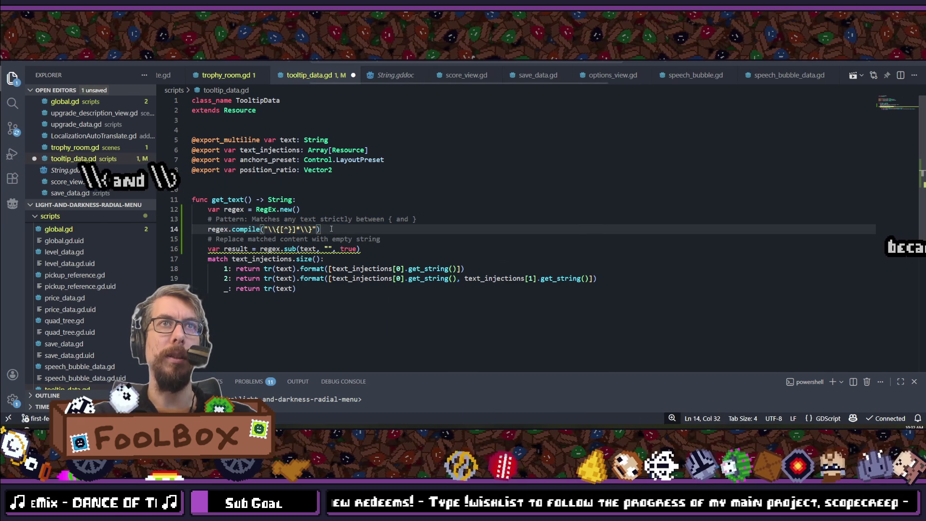
pyautogui.click(332, 230)
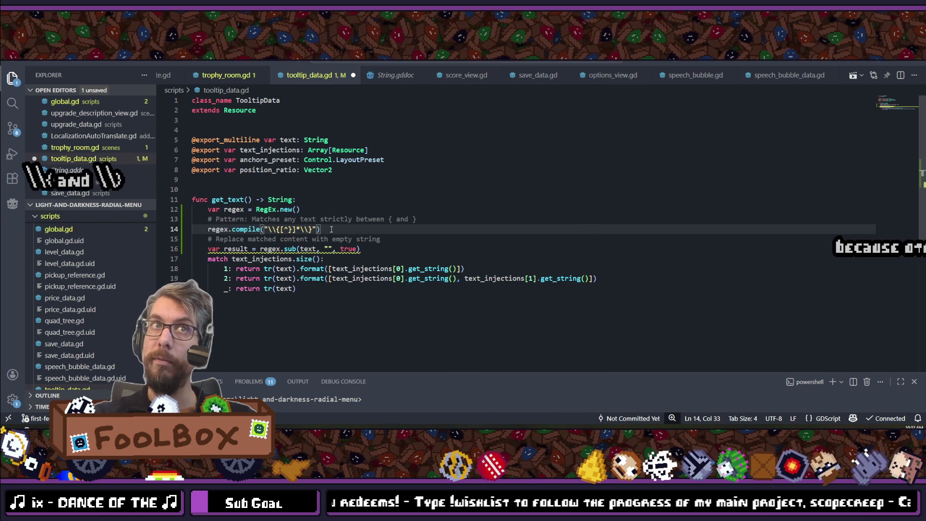
# Step: Rename the regex sub call's variables to text and new_text
pyautogui.doubleClick(240, 249)
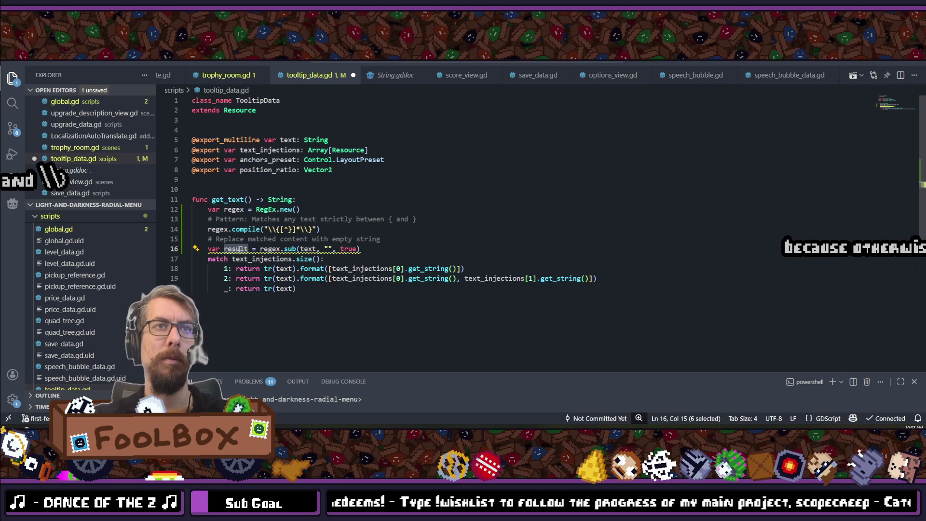
pyautogui.write('text')
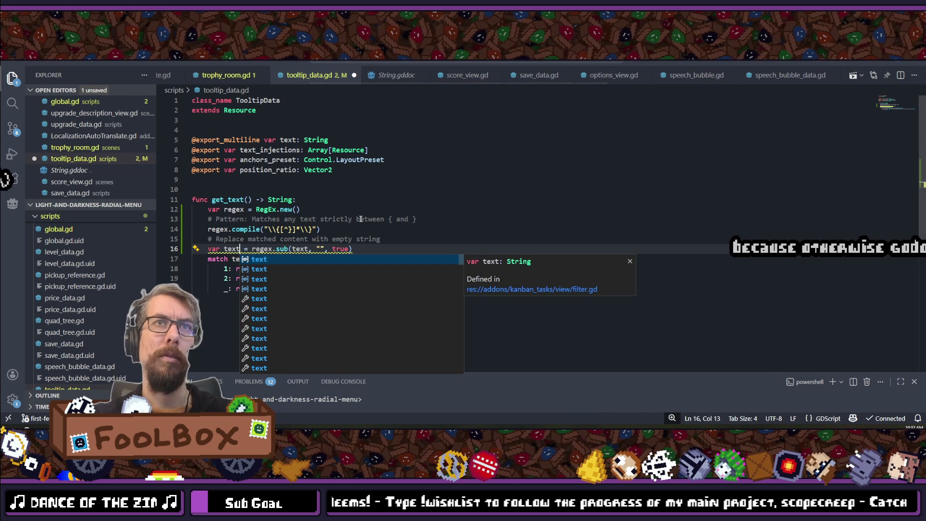
pyautogui.click(359, 219)
pyautogui.moveTo(294, 248)
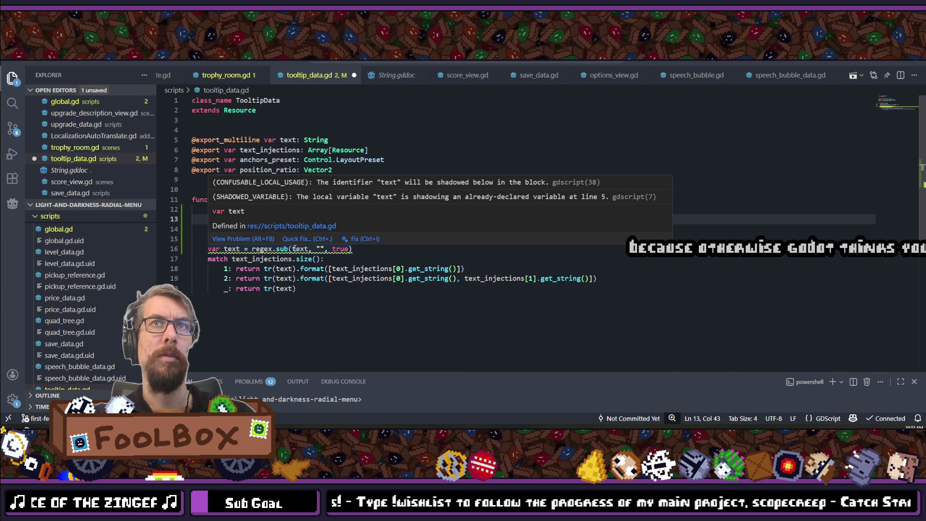
pyautogui.click(295, 248)
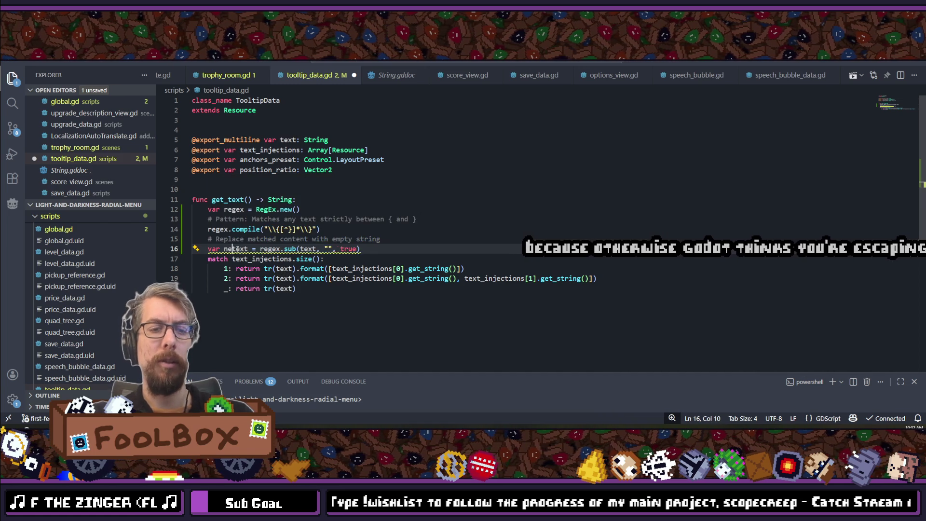
pyautogui.write('newT')
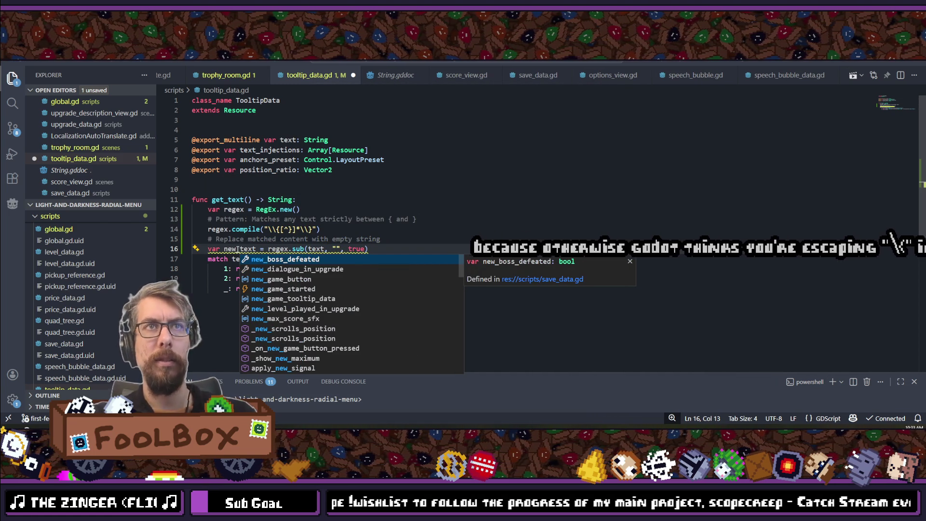
pyautogui.write('_')
# Step: Make all three return lines use new_text, and save
pyautogui.doubleClick(284, 268)
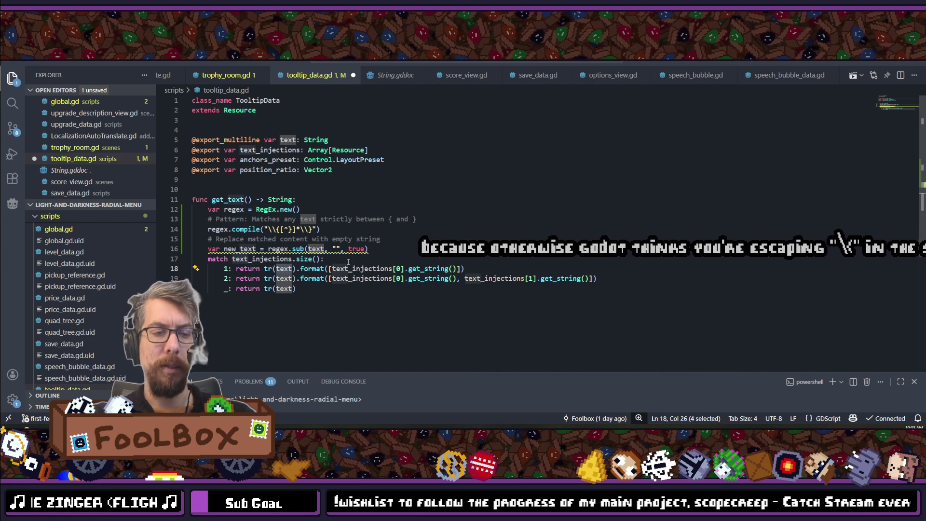
pyautogui.hotkey('ctrl', 'd')
pyautogui.doubleClick(283, 269)
pyautogui.write('new_text')
pyautogui.doubleClick(284, 278)
pyautogui.write('new_text')
pyautogui.doubleClick(283, 289)
pyautogui.write('new_text')
pyautogui.hotkey('ctrl', 's')
# Step: Delete the leftover code from the regex lines and save the script
pyautogui.moveTo(195, 249); pyautogui.dragTo(149, 251)
pyautogui.press('BackSpace')
pyautogui.moveTo(415, 219); pyautogui.dragTo(202, 219)
pyautogui.press('BackSpace')
pyautogui.press('BackSpace')
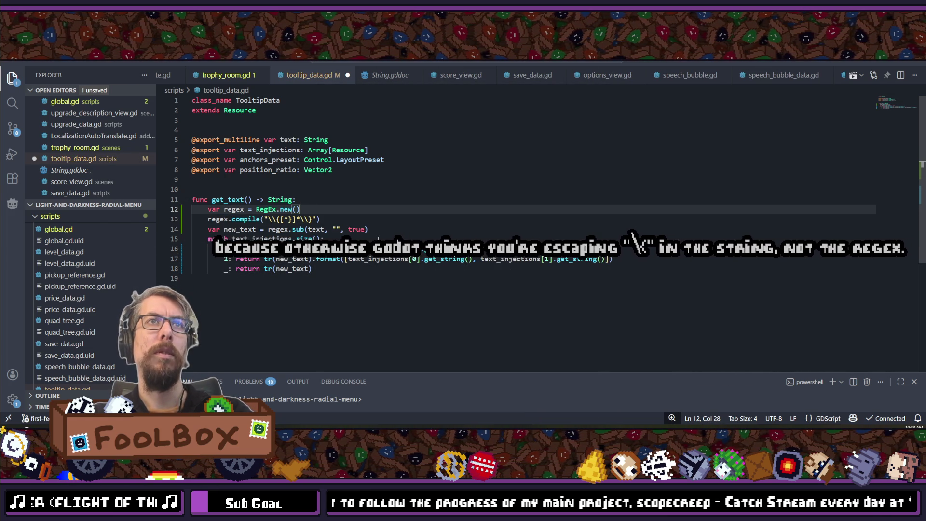
pyautogui.hotkey('ctrl', 's')
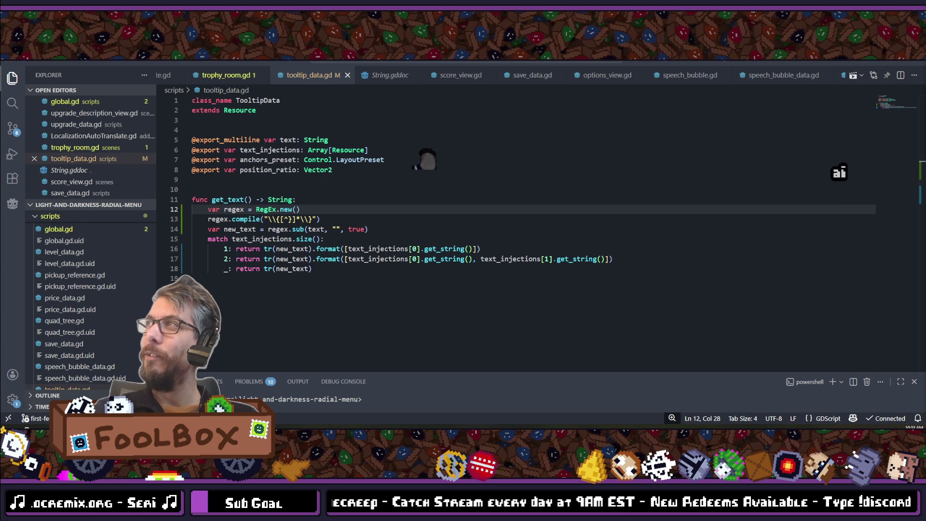
# Step: Review the RegEx compile and sub lines, then return to Godot's localization table
pyautogui.click(358, 243)
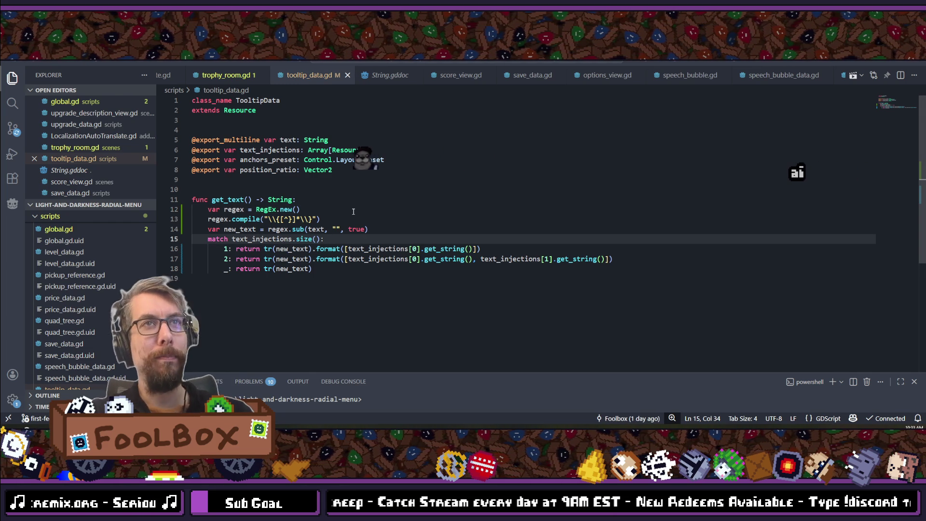
pyautogui.click(337, 217)
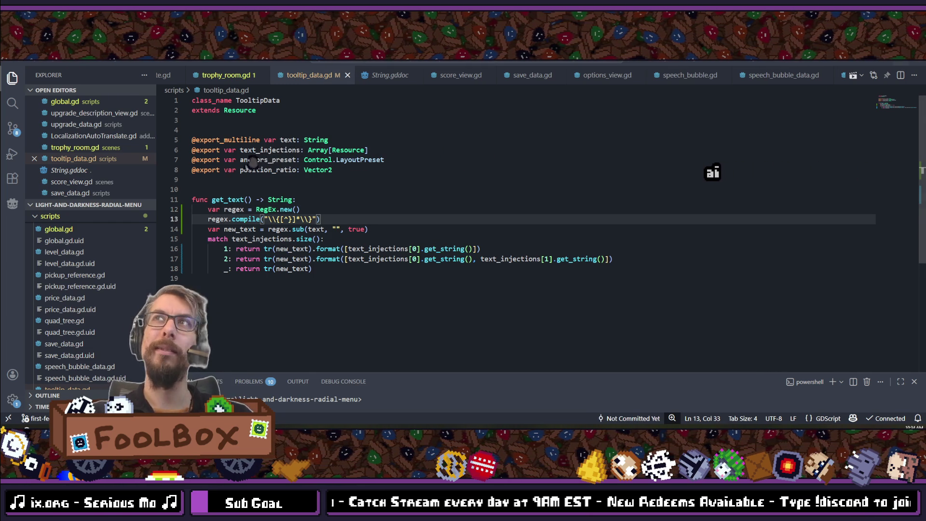
pyautogui.hotkey('alt', 'Tab')
pyautogui.click(489, 252)
# Step: Remove the space before SOULS in English BLUE_CURRENCY_TOOLTIP, add '[' before ÂMES in French, and save
pyautogui.press('BackSpace')
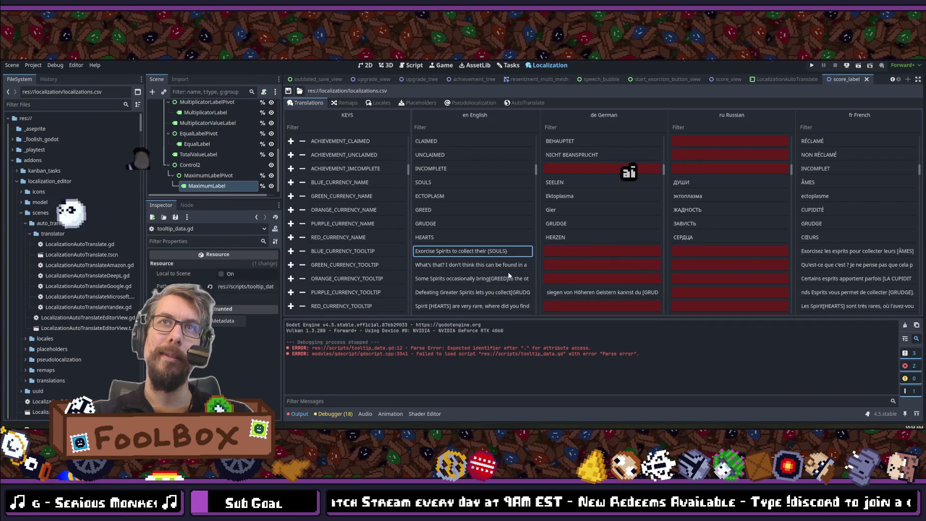
pyautogui.click(522, 248)
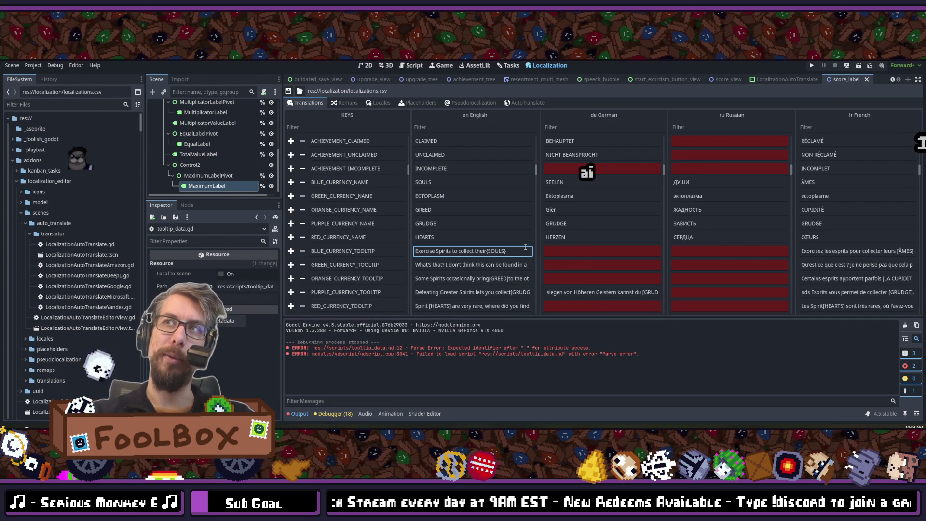
pyautogui.click(898, 249)
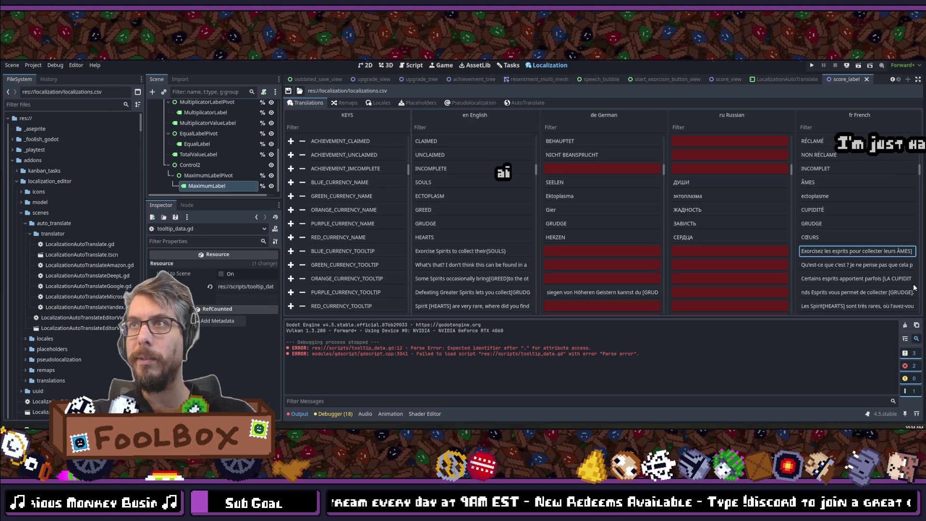
pyautogui.write('[')
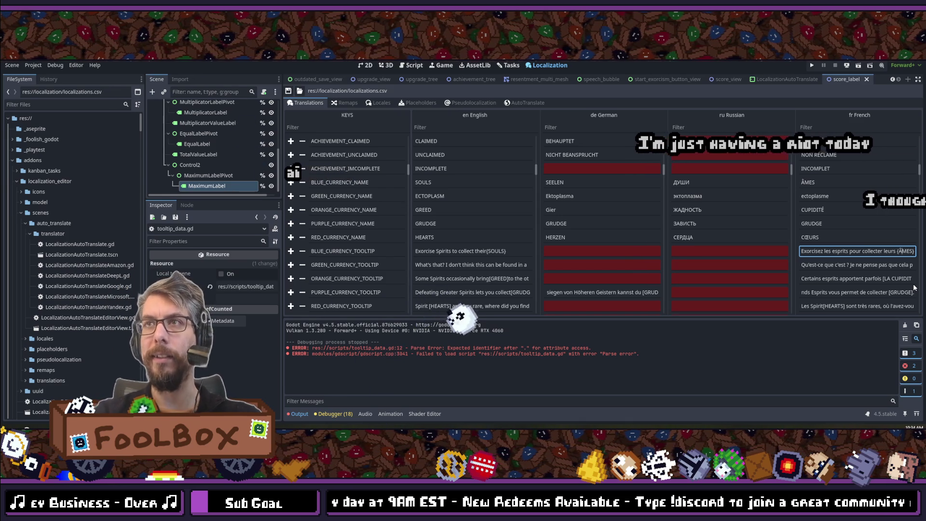
pyautogui.hotkey('ctrl', 's')
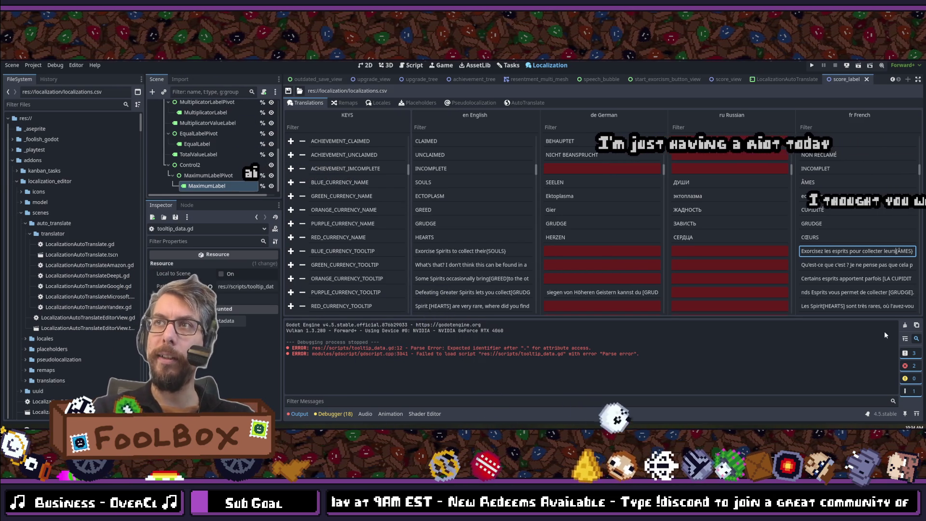
pyautogui.hotkey('ctrl', 's')
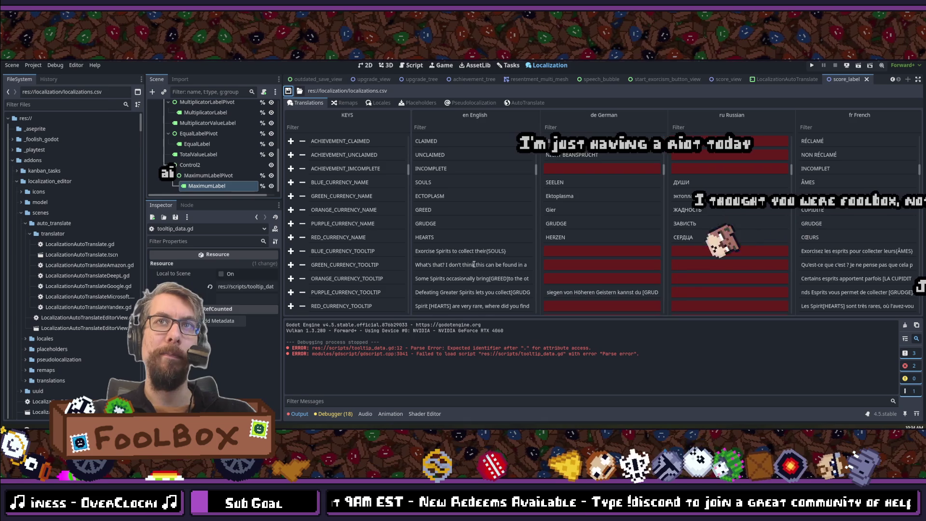
# Step: In French ORANGE_CURRENCY_TOOLTIP, delete 'LA' and the space after CUPIDITÉ
pyautogui.doubleClick(501, 264)
pyautogui.click(511, 278)
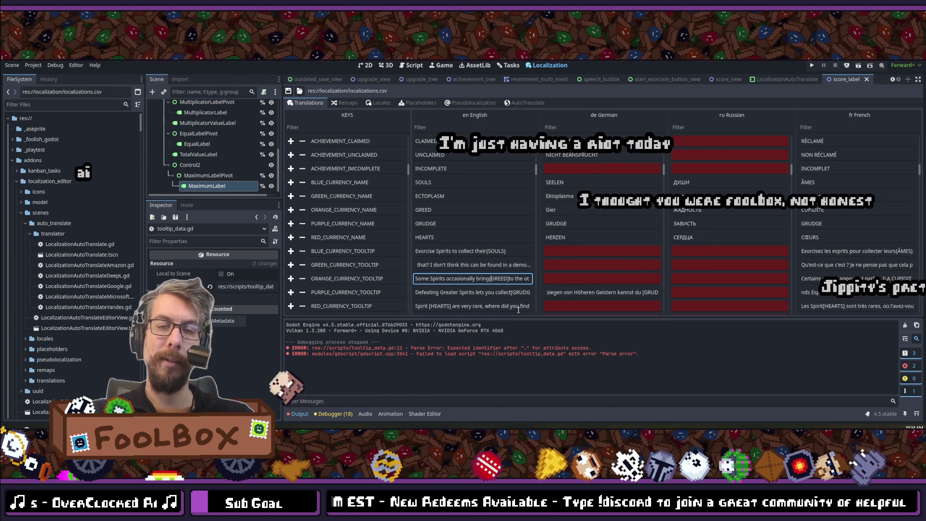
pyautogui.press('Right')
pyautogui.press('Right')
pyautogui.press('Right')
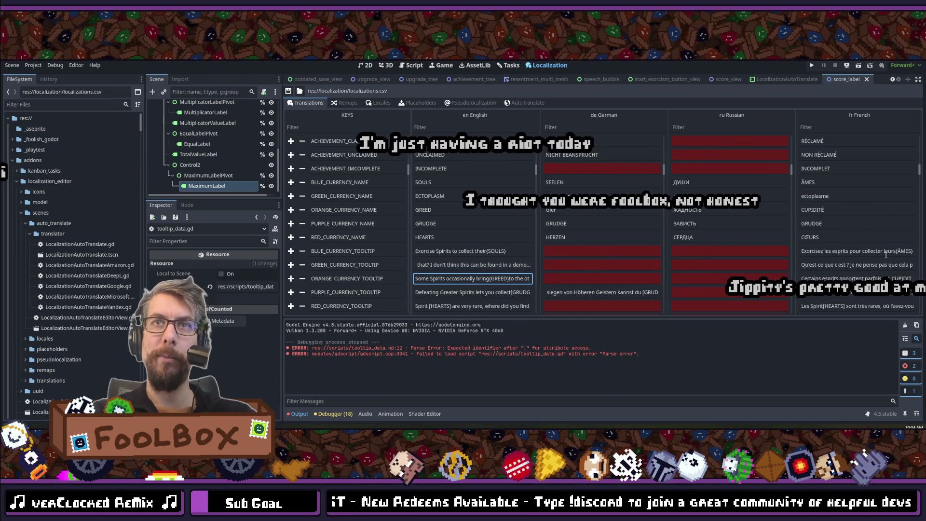
pyautogui.click(858, 265)
pyautogui.click(858, 278)
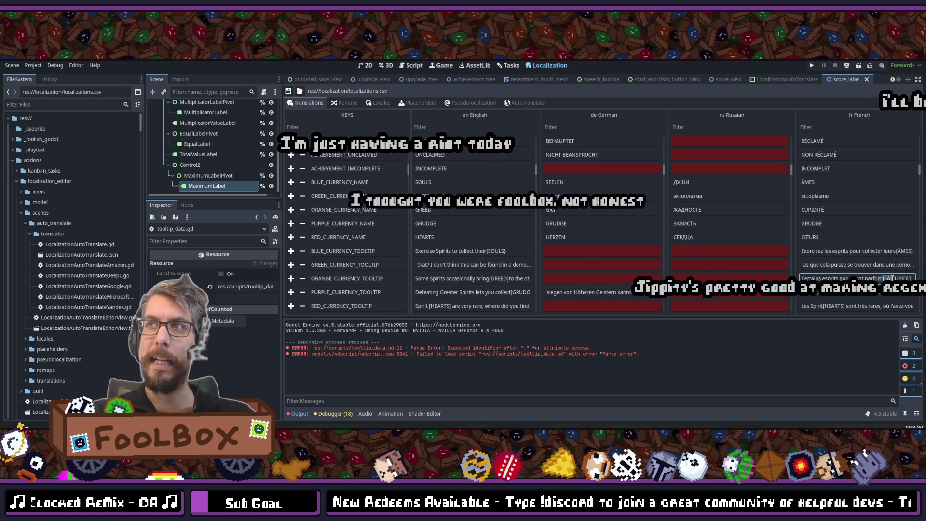
pyautogui.press('BackSpace')
pyautogui.press('BackSpace')
pyautogui.press('BackSpace')
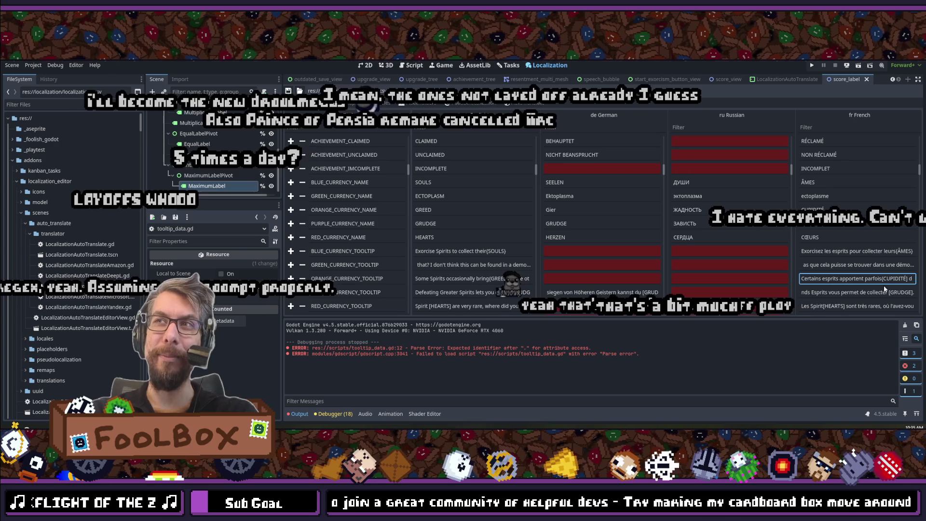
pyautogui.press('BackSpace')
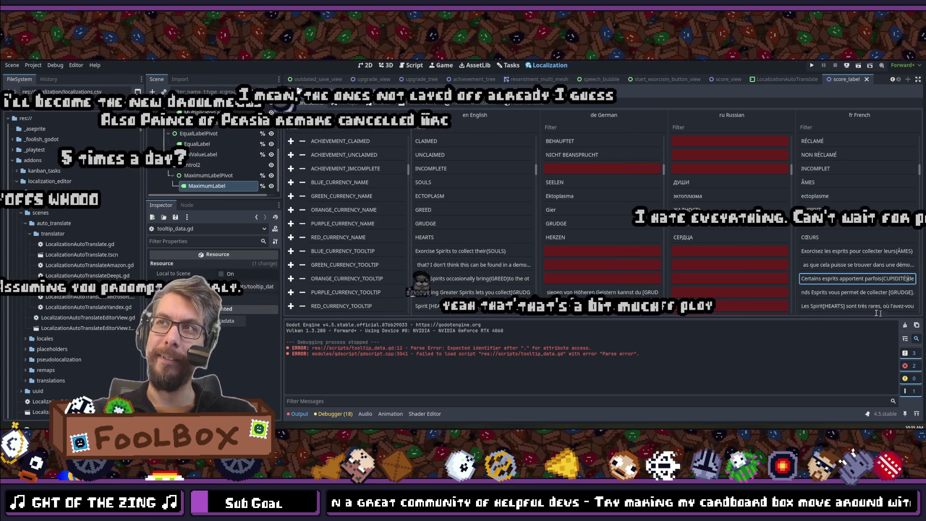
# Step: Remove the space before GRUDGE in the French PURPLE_CURRENCY_TOOLTIP translation
pyautogui.doubleClick(892, 292)
pyautogui.press('BackSpace')
pyautogui.moveTo(858, 296); pyautogui.dragTo(922, 294)
pyautogui.click(912, 292)
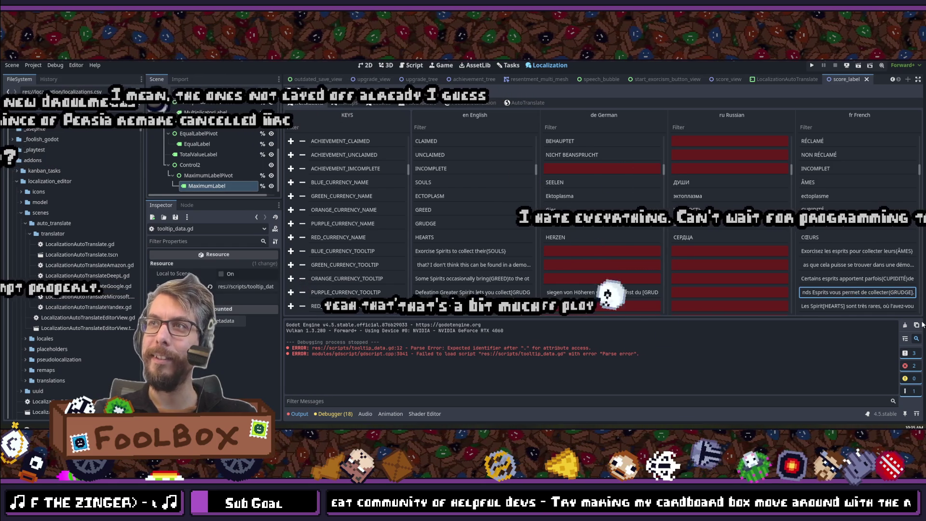
pyautogui.press('End')
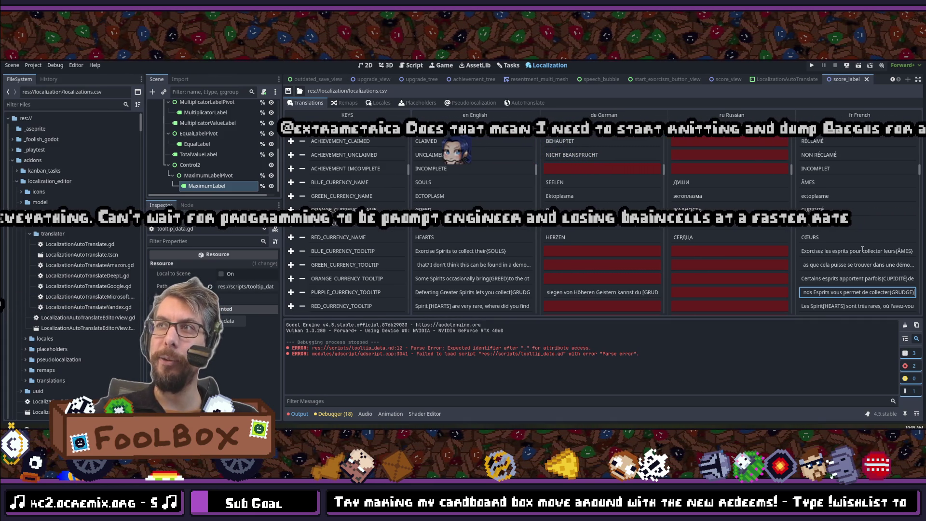
pyautogui.scroll(-1, 863, 249)
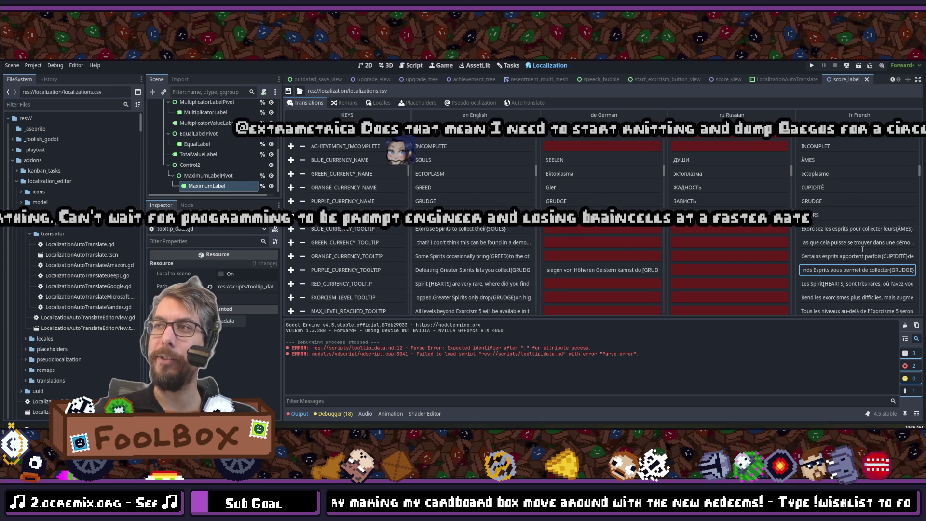
# Step: Fix the HEARTS placeholder braces in the French and English RED_CURRENCY_TOOLTIP cells
pyautogui.click(847, 284)
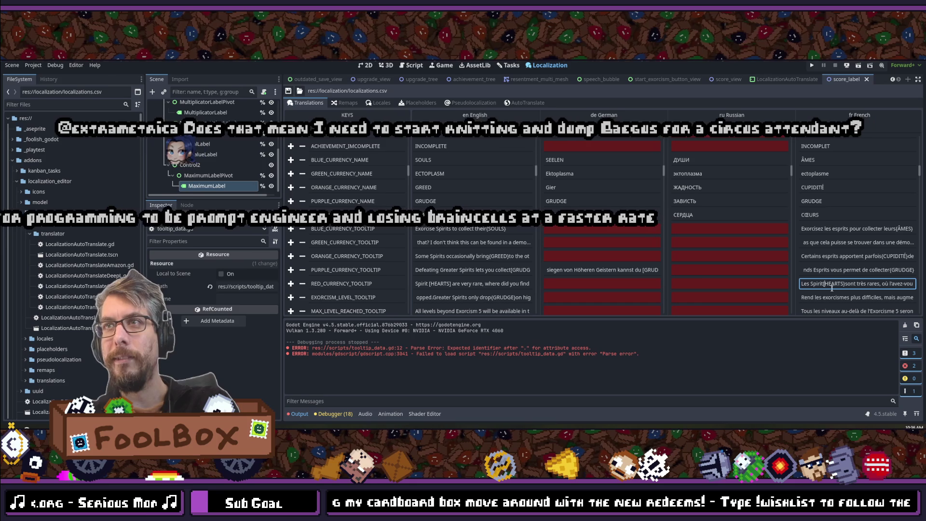
pyautogui.write('{')
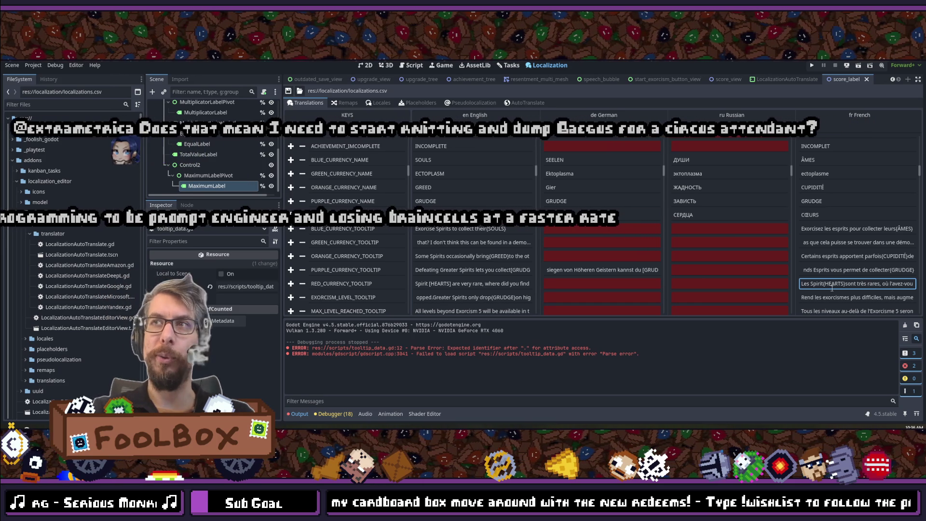
pyautogui.click(445, 280)
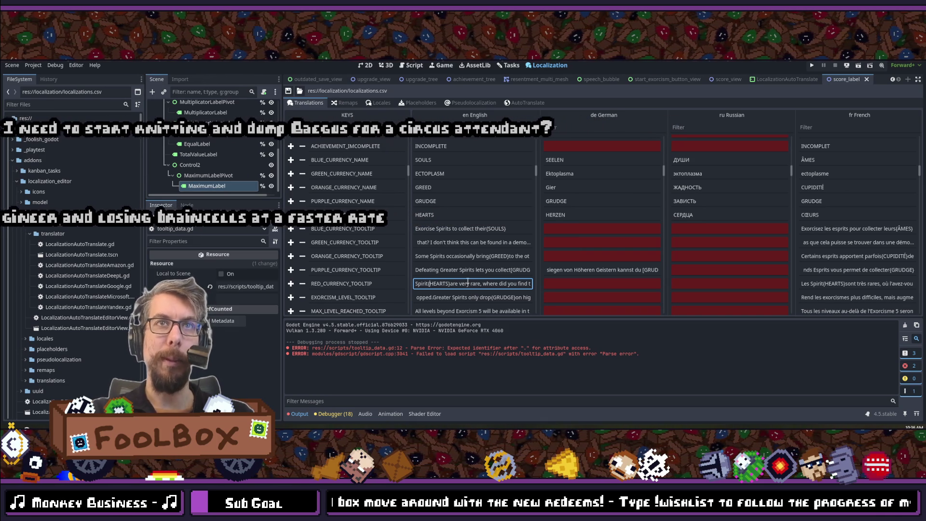
# Step: Check the English PURPLE and GREEN tooltips, save the localization table, and run the game
pyautogui.click(488, 270)
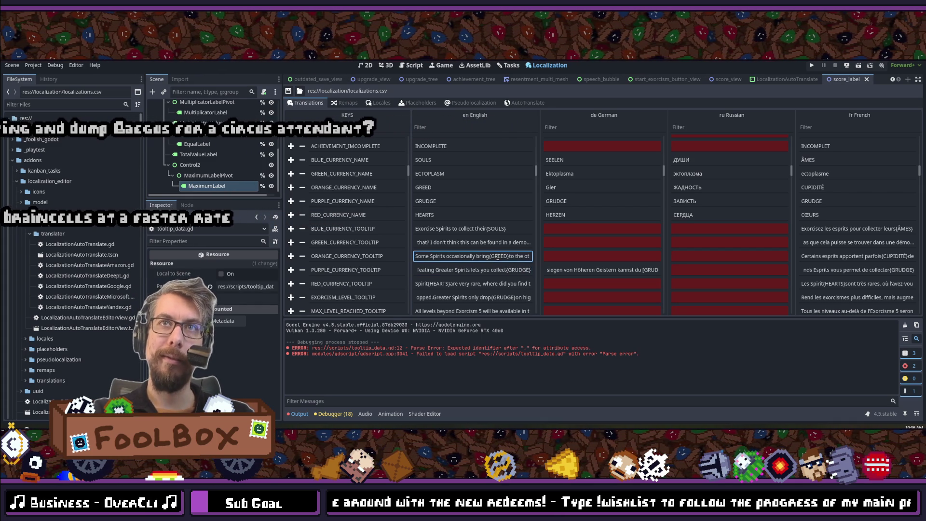
pyautogui.click(501, 242)
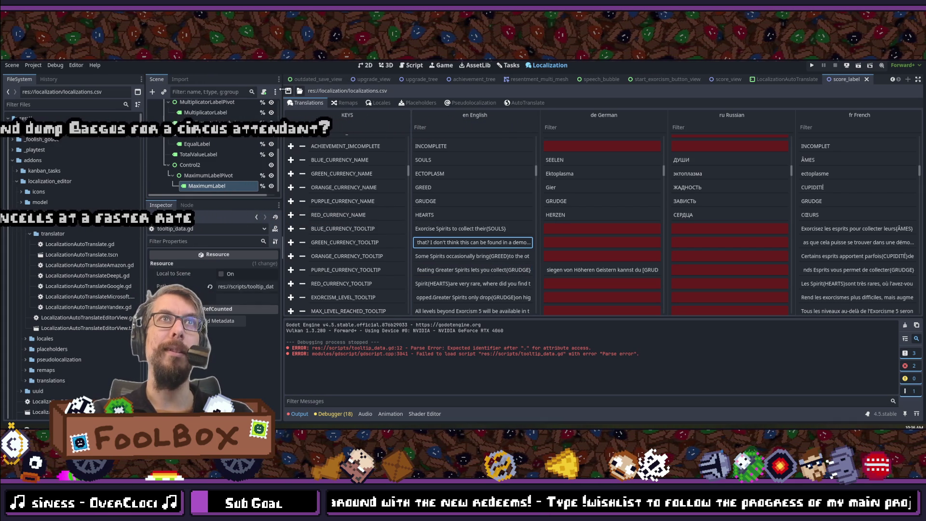
pyautogui.click(288, 91)
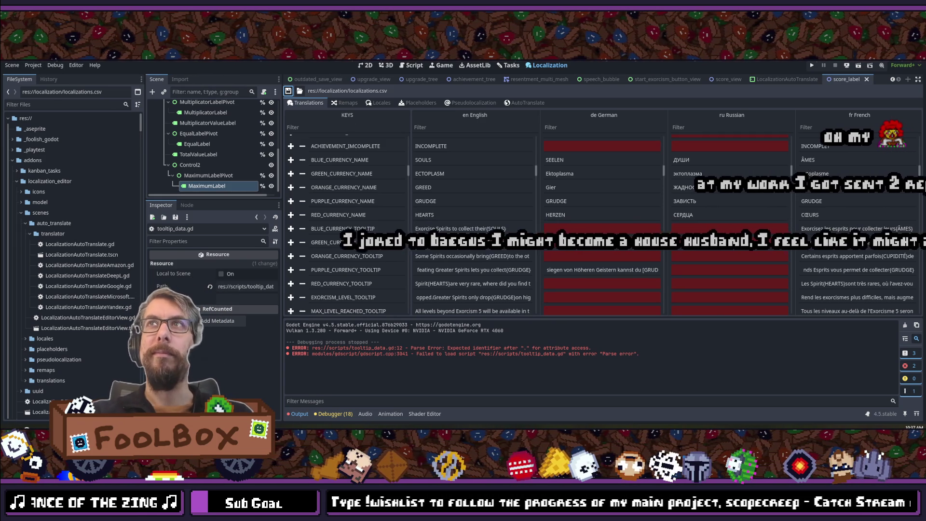
pyautogui.press('F5')
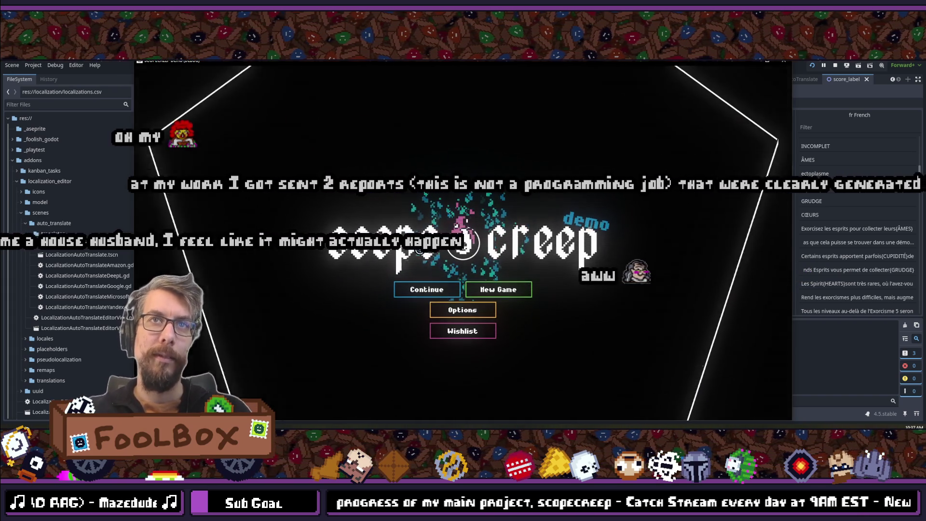
# Step: Continue into the upgrade screen, check the SOULS tooltip text, then stop the game
pyautogui.click(422, 285)
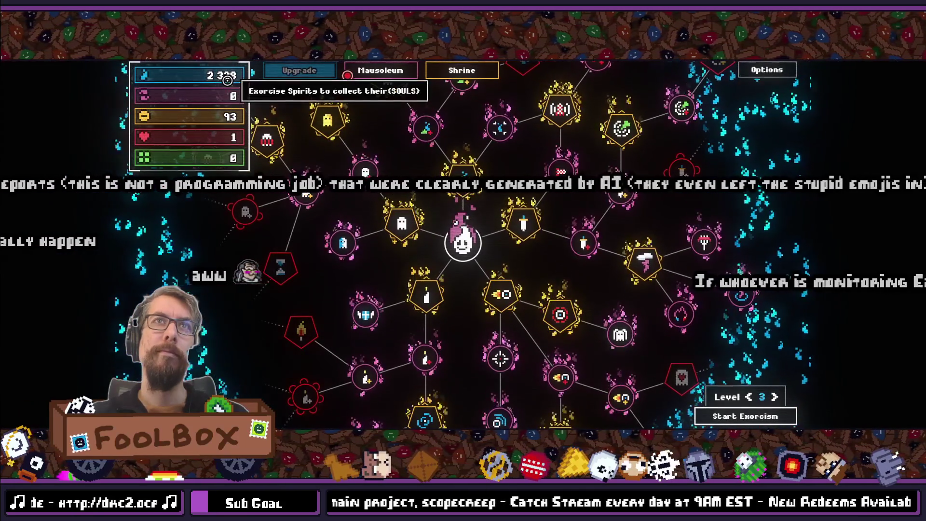
pyautogui.press('F11')
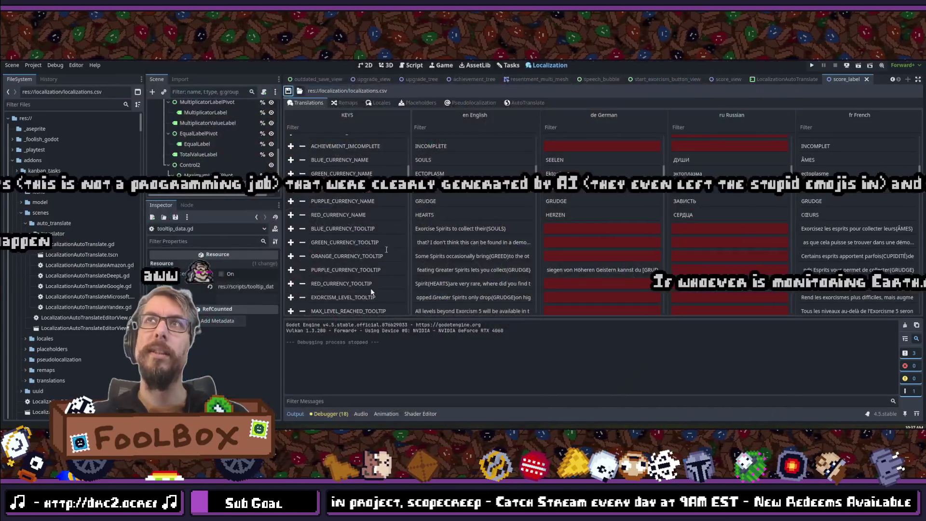
# Step: Wrap text in tr() inside the regex.sub call in tooltip_data.gd
pyautogui.hotkey('alt', 'Tab')
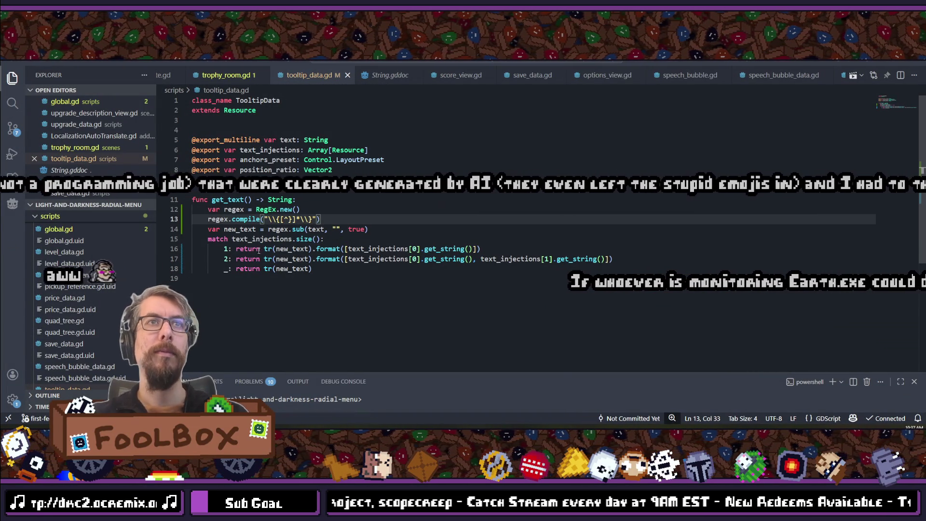
pyautogui.moveTo(264, 249); pyautogui.dragTo(275, 249)
pyautogui.click(307, 229)
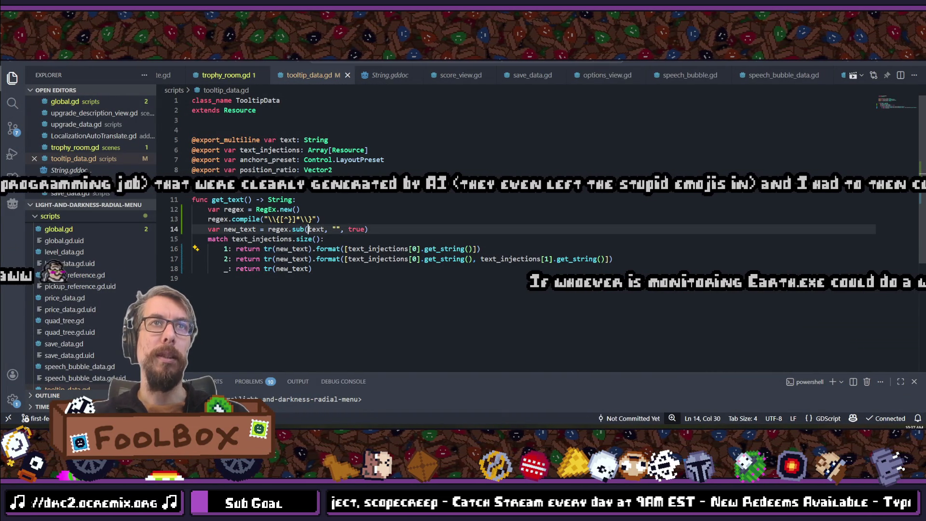
pyautogui.write('tr(')
pyautogui.click(338, 229)
pyautogui.write(')')
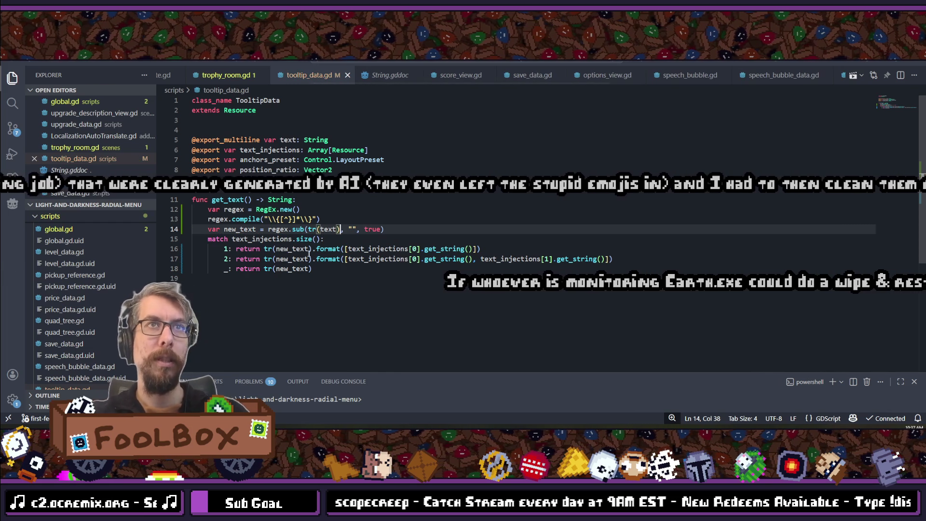
# Step: Replace tr(new_text) with plain new_text in all three return lines
pyautogui.moveTo(313, 249); pyautogui.dragTo(307, 249)
pyautogui.hotkey('ctrl', 'd')
pyautogui.hotkey('ctrl', 'd')
pyautogui.write('new')
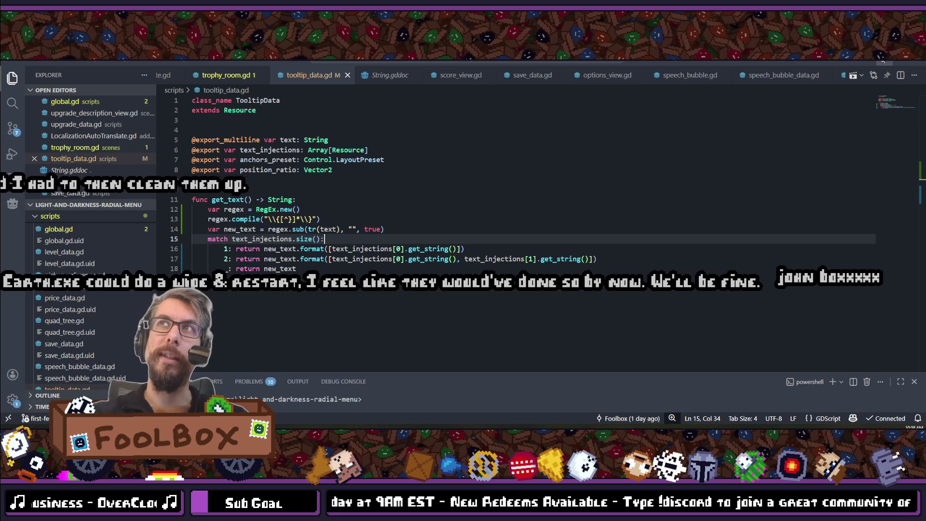
pyautogui.hotkey('alt', 'Tab')
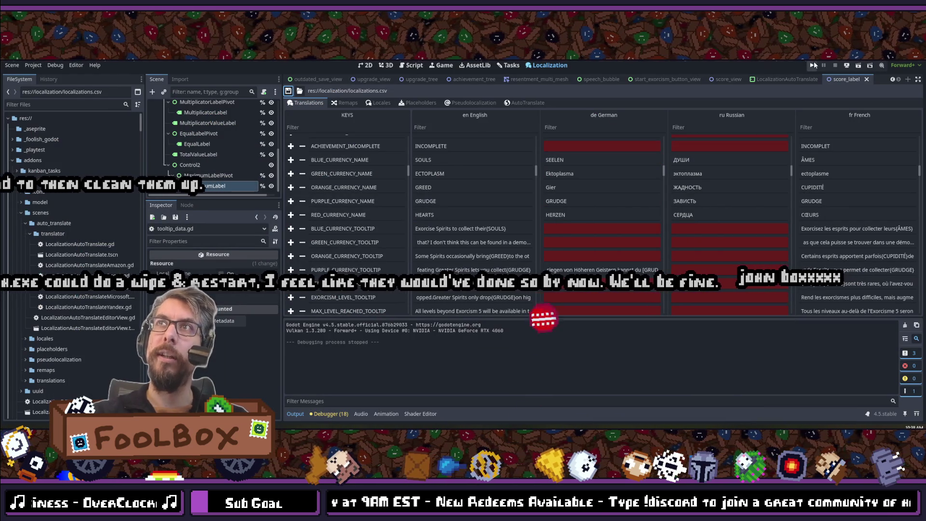
# Step: Run the project and continue the saved game to test the tooltip text
pyautogui.click(815, 65)
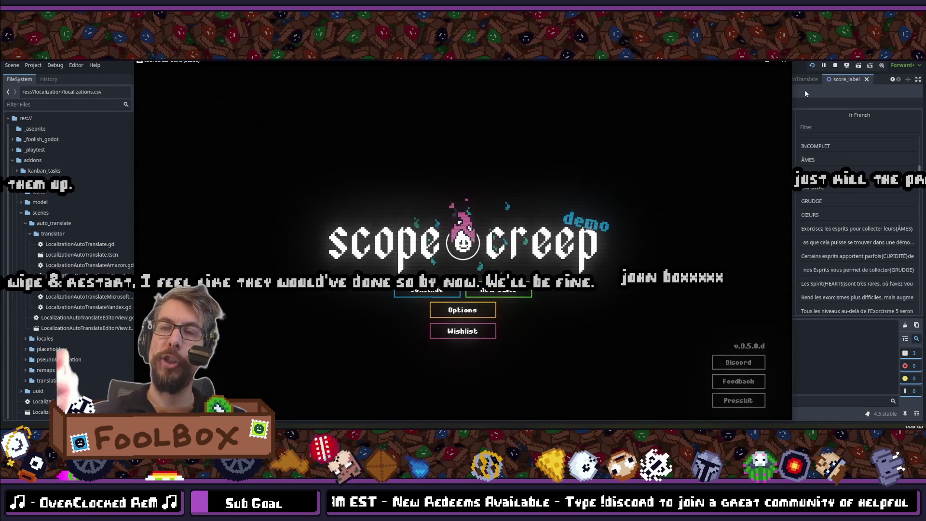
pyautogui.click(410, 294)
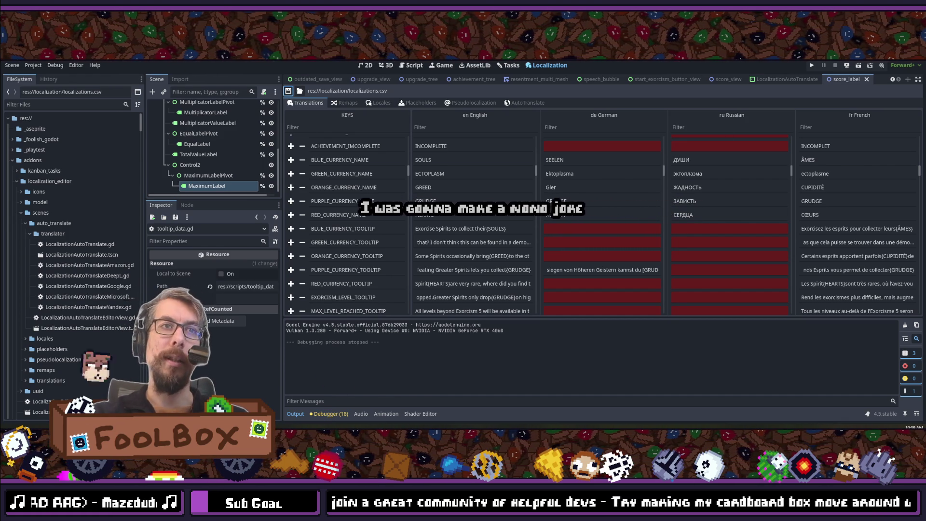
# Step: Replace the line 13 regex with a (?<=\{)…(?=\}) lookaround pattern and save the script
pyautogui.hotkey('alt', 'Tab')
pyautogui.moveTo(316, 219); pyautogui.dragTo(265, 219)
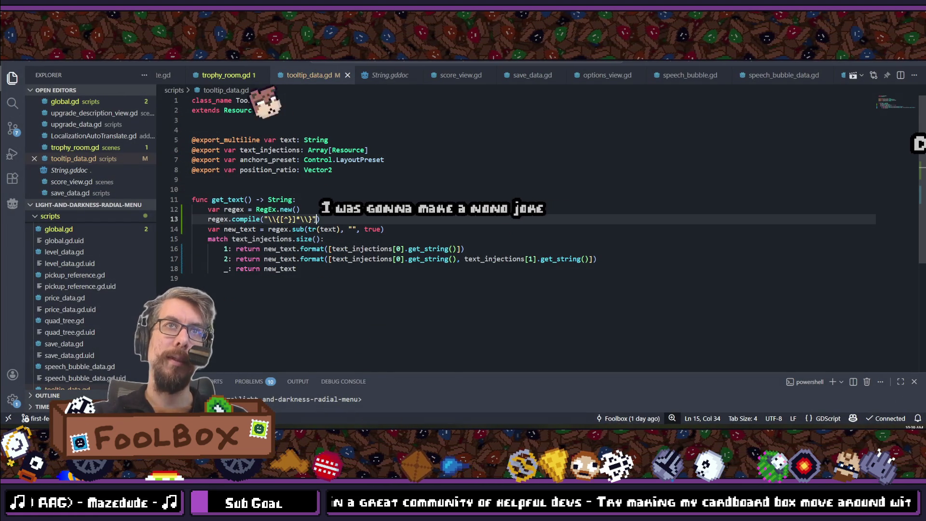
pyautogui.write('(?<=\\{().*?(?=\\})')
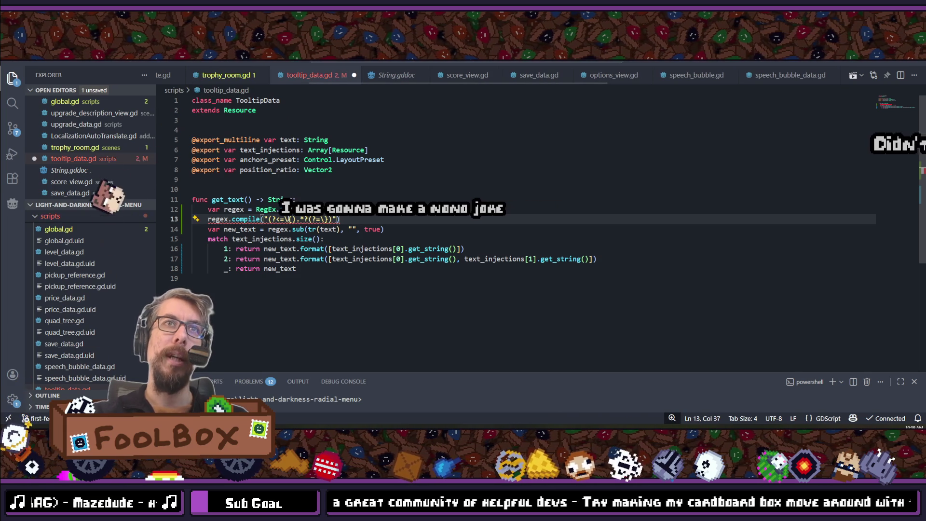
pyautogui.write('\\')
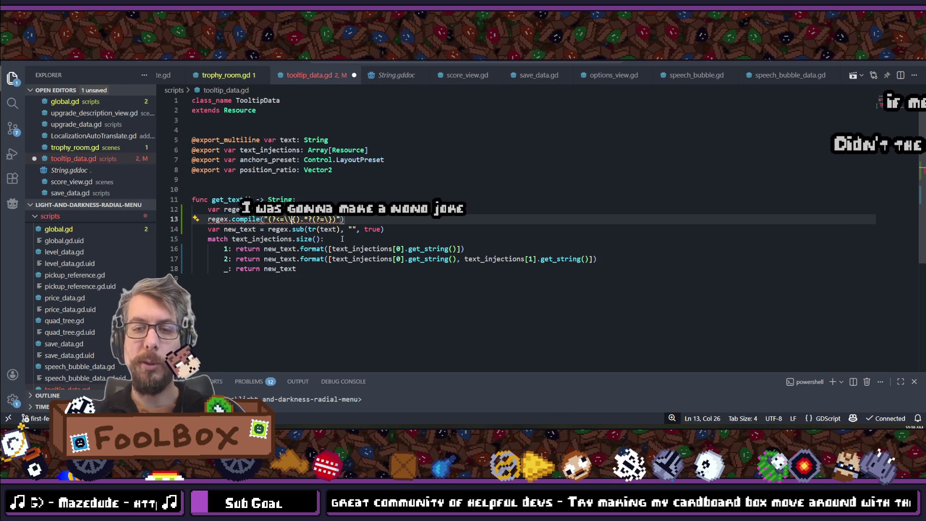
pyautogui.press('Right')
pyautogui.press('Right')
pyautogui.press('Right')
pyautogui.write('\\')
pyautogui.press('End')
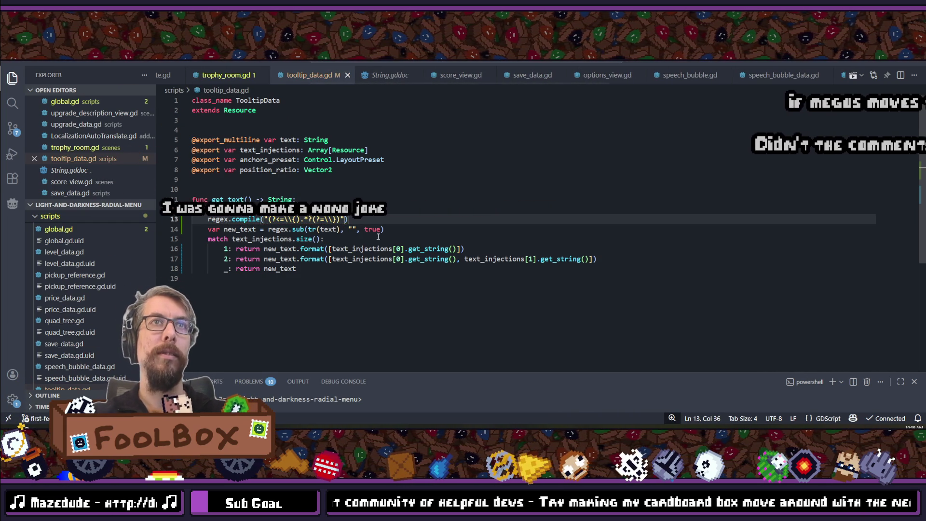
pyautogui.hotkey('ctrl', 's')
pyautogui.hotkey('alt', 'Tab')
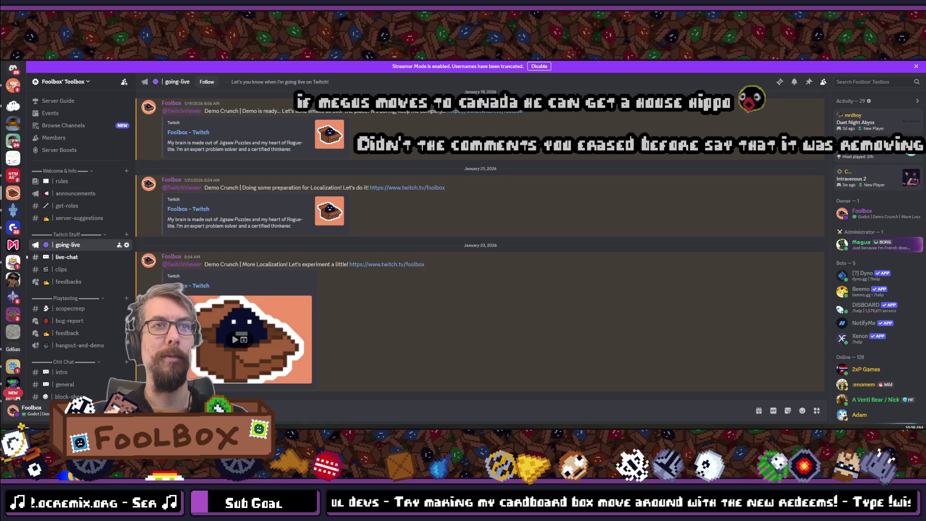
# Step: Switch from Discord back to the Godot editor's localization table
pyautogui.hotkey('alt', 'Tab')
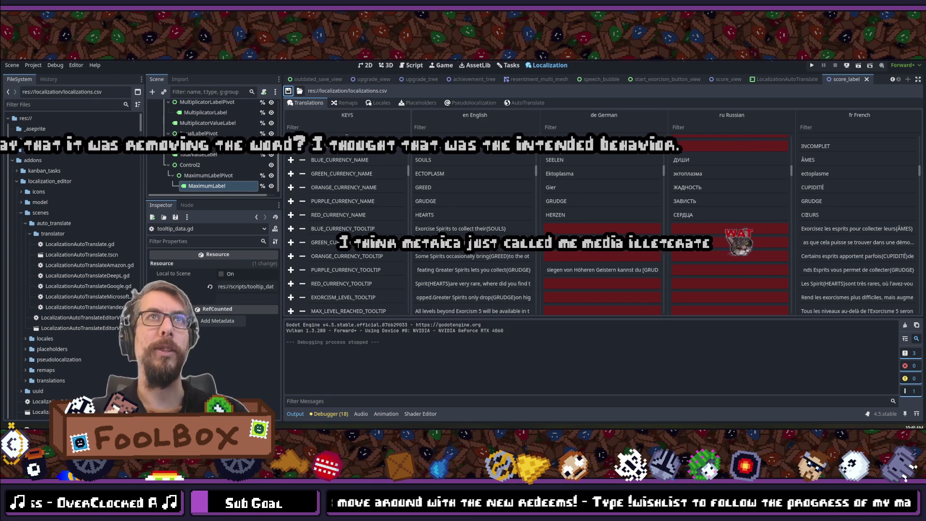
# Step: Relaunch the game and continue the saved game to test the new regex
pyautogui.click(812, 65)
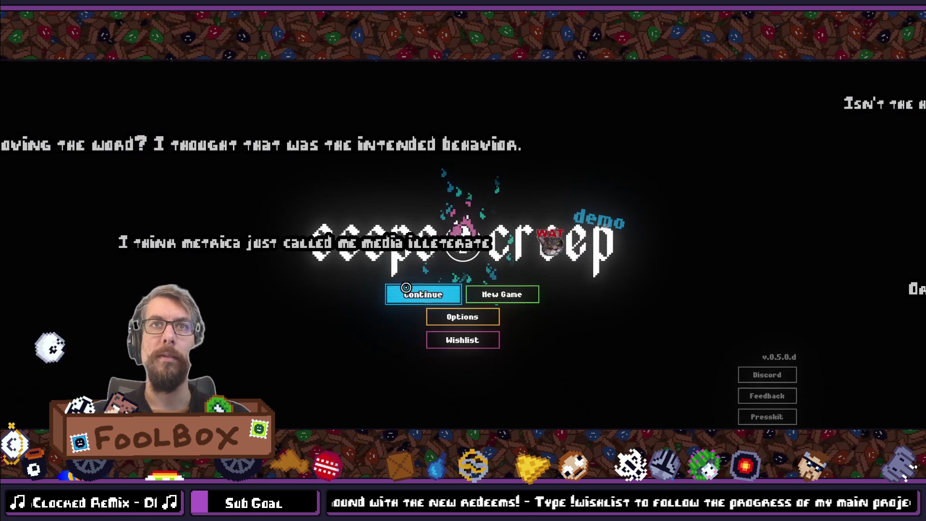
pyautogui.click(393, 293)
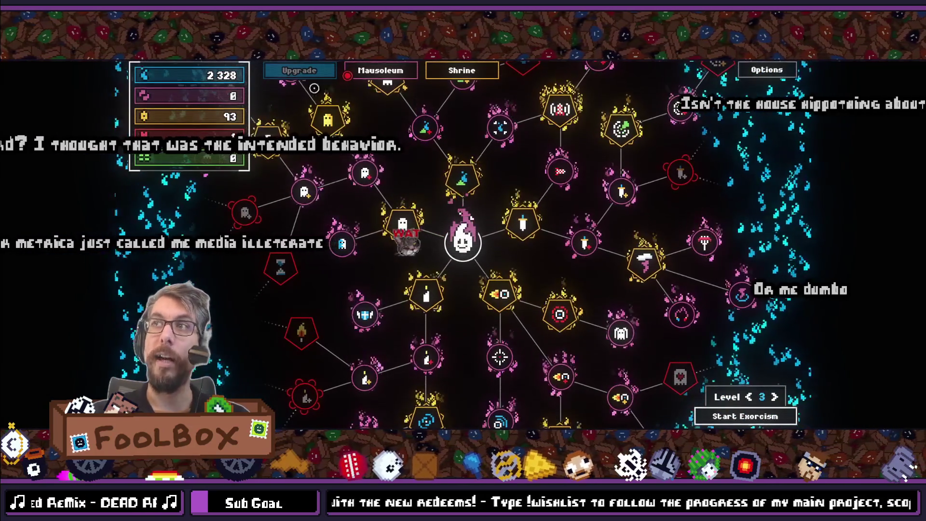
# Step: Check the currency tooltip on the top resource bar, exit fullscreen, and return to tooltip_data.gd
pyautogui.moveTo(210, 73)
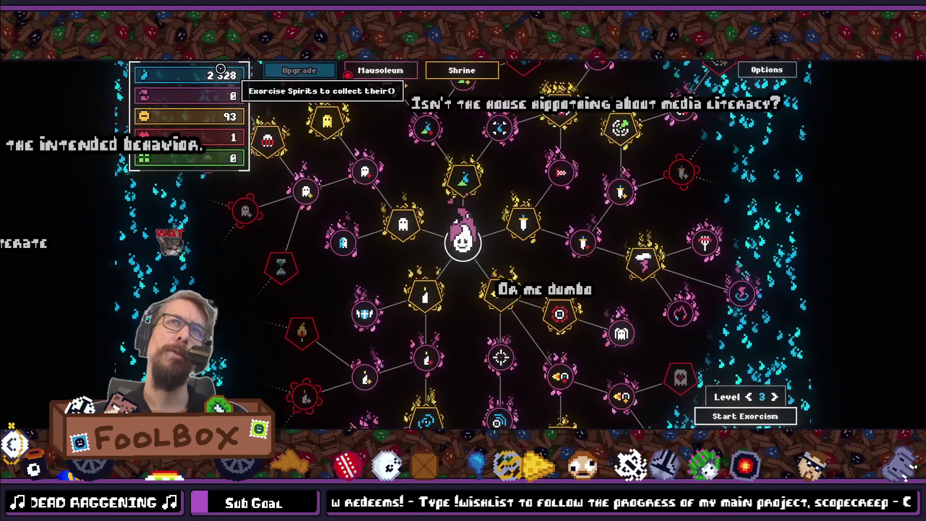
pyautogui.press('F11')
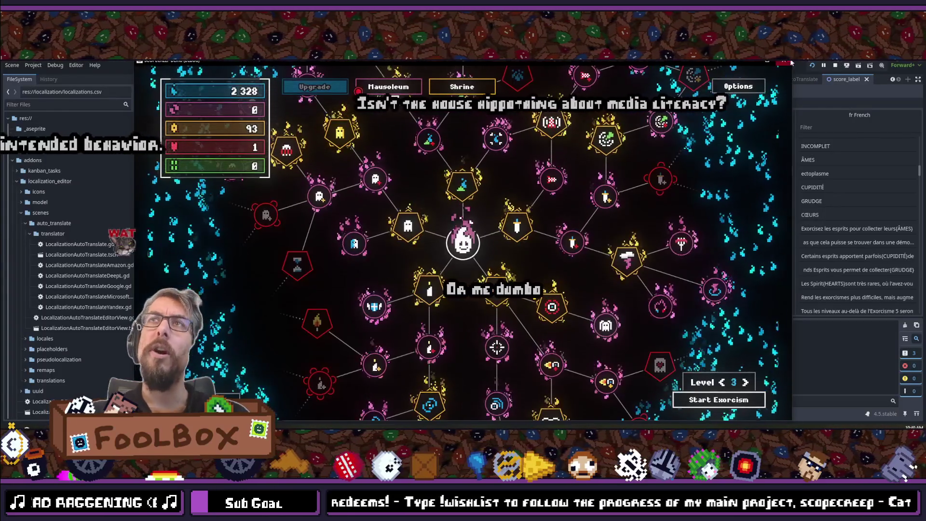
pyautogui.hotkey('alt', 'Tab')
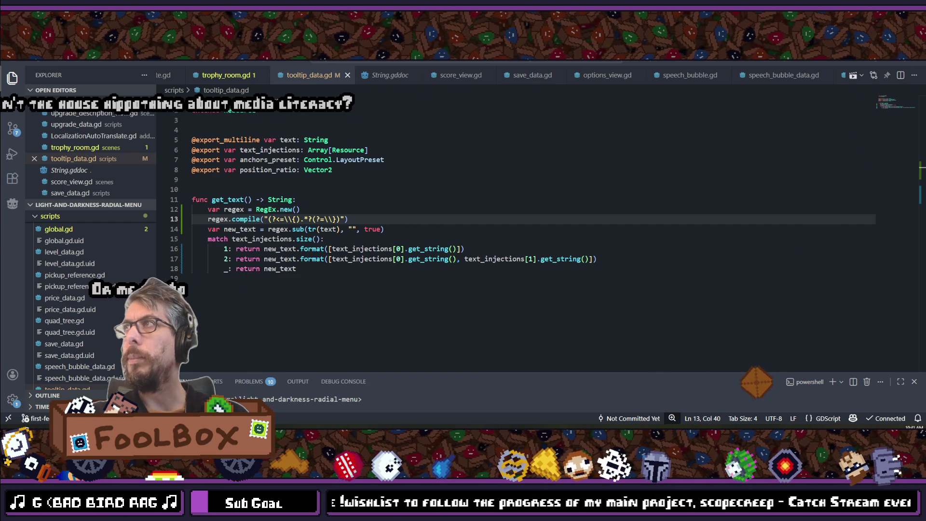
# Step: Look up the String.format no-index example and highlight its "{}" placeholder argument
pyautogui.hotkey('alt', 'Tab')
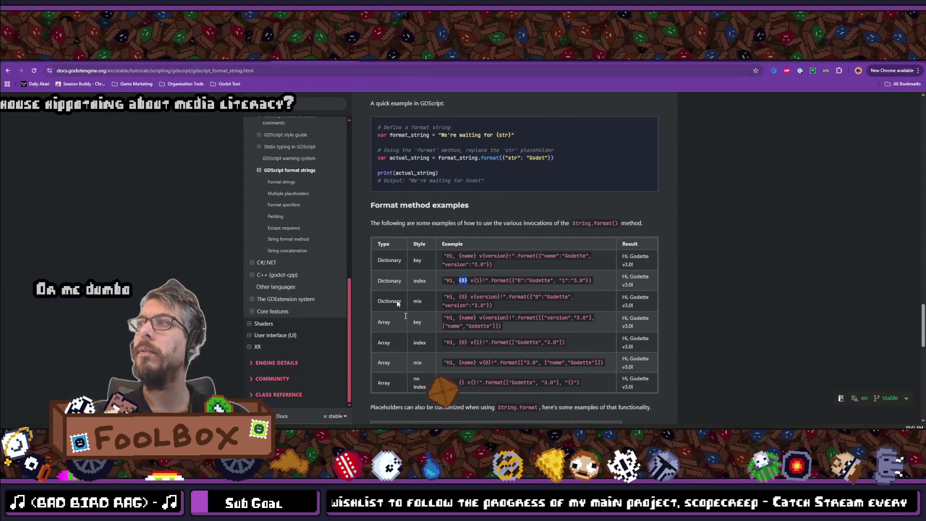
pyautogui.scroll(-4, 458, 290)
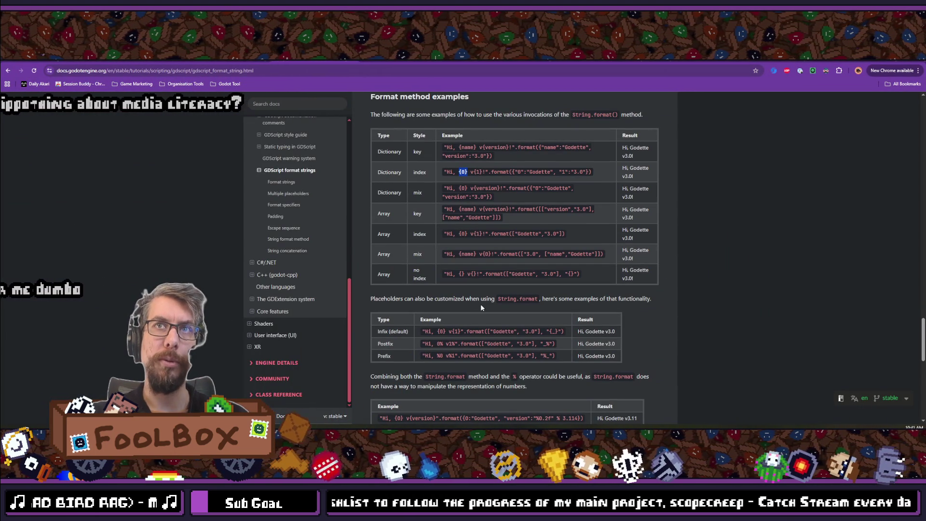
pyautogui.click(516, 273)
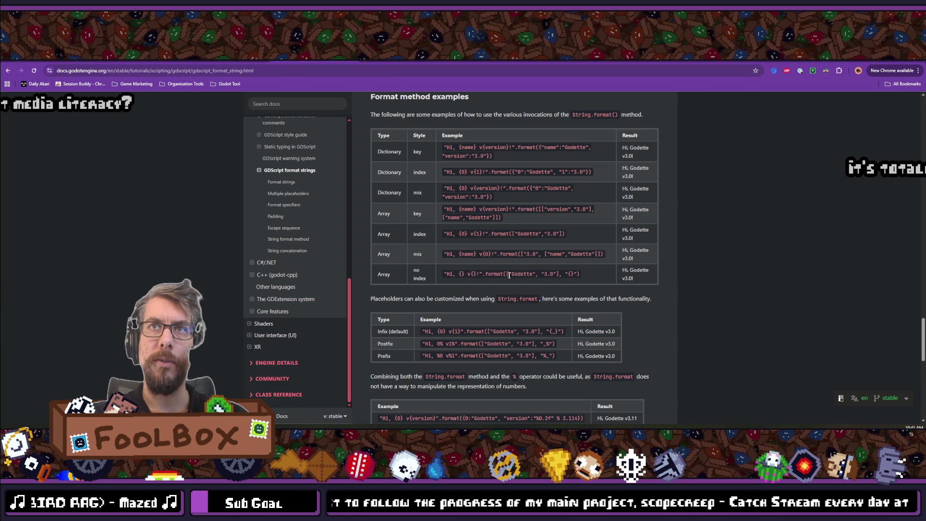
pyautogui.moveTo(507, 274); pyautogui.dragTo(578, 274)
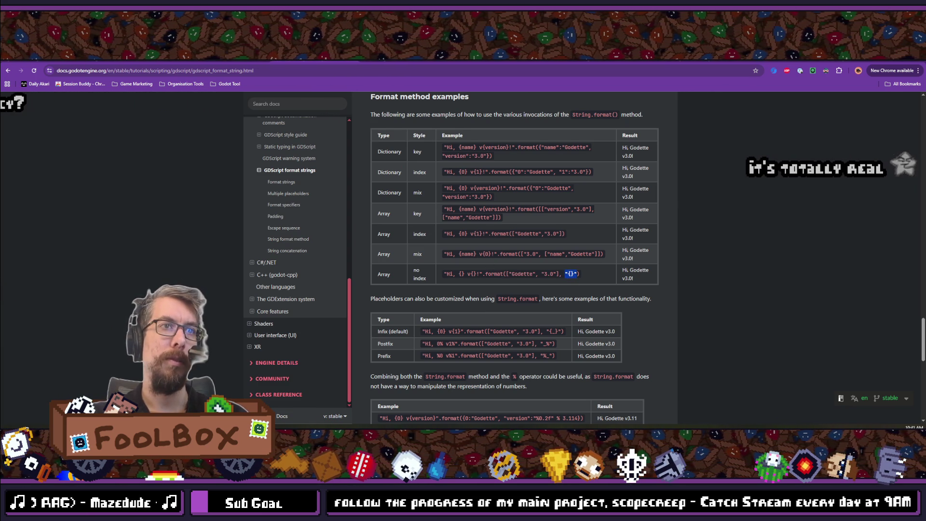
pyautogui.hotkey('alt', 'Tab')
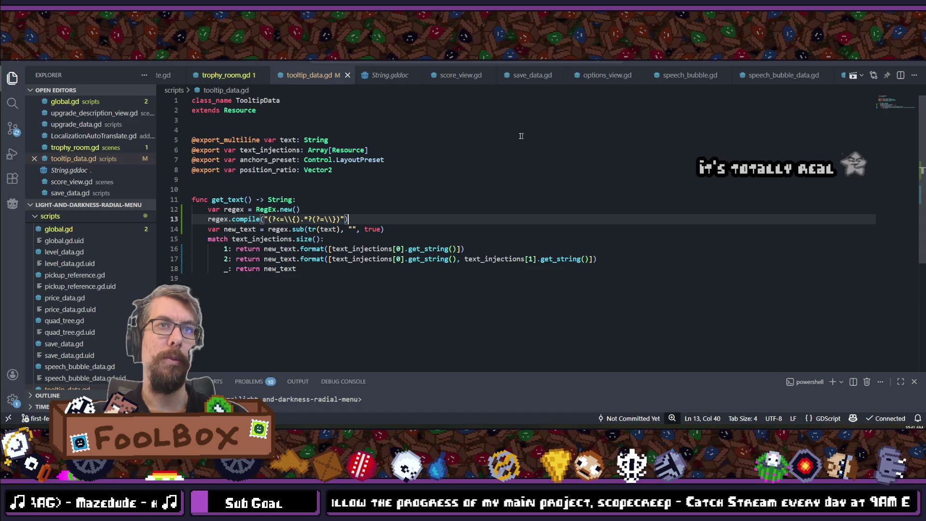
# Step: Add "{}" as the placeholder argument to the one- and two-injection format calls and save
pyautogui.click(463, 249)
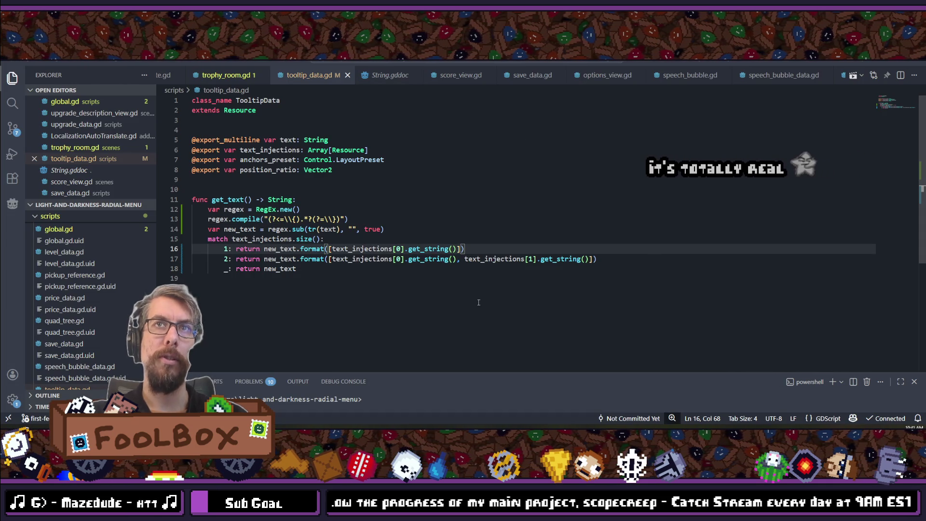
pyautogui.write(', "{}"')
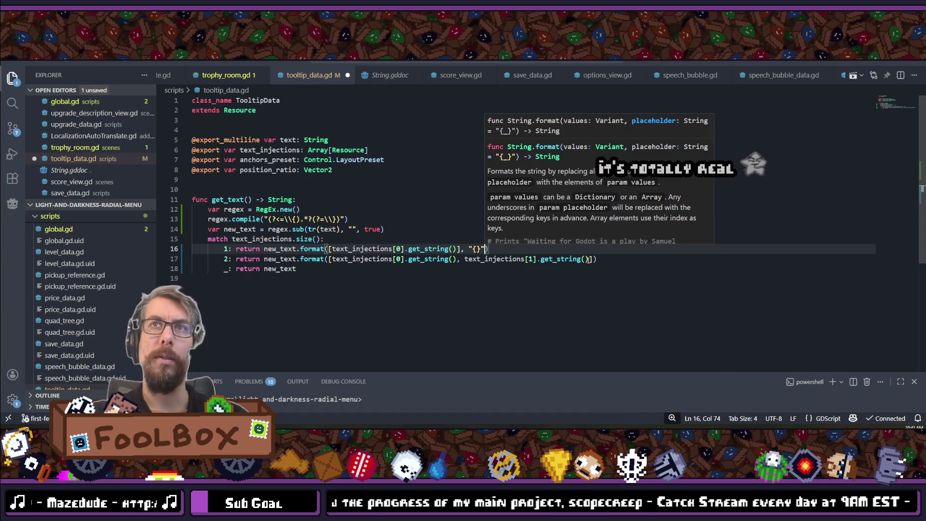
pyautogui.press('Escape')
pyautogui.press('Down')
pyautogui.press('End')
pyautogui.write(', "{}"')
pyautogui.hotkey('ctrl', 's')
# Step: Check the format arguments on line 17 and the fallback return below them
pyautogui.press('Down')
pyautogui.press('Down')
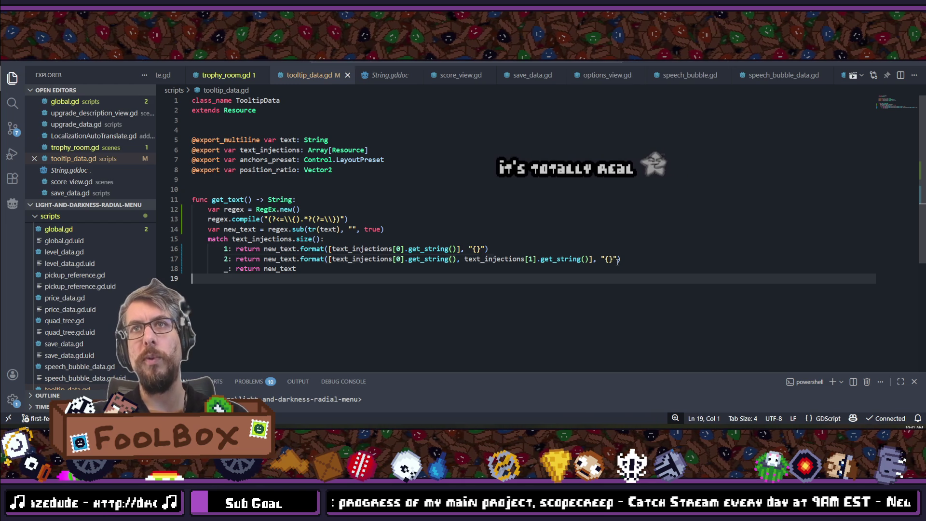
pyautogui.press('Up')
pyautogui.press('Up')
pyautogui.press('End')
pyautogui.press('Left')
pyautogui.hotkey('shift', 'Left')
pyautogui.hotkey('shift', 'Left')
pyautogui.hotkey('shift', 'Left')
pyautogui.moveTo(329, 259); pyautogui.dragTo(601, 259)
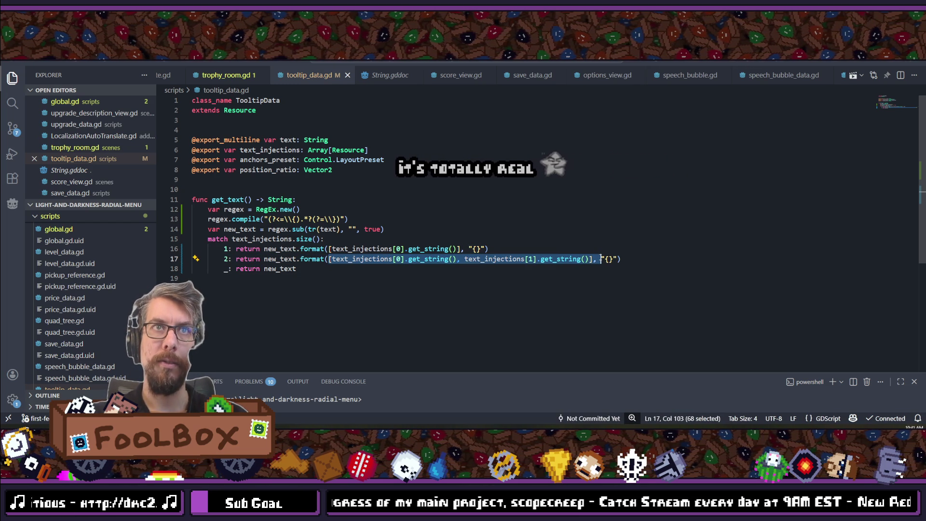
pyautogui.click(657, 257)
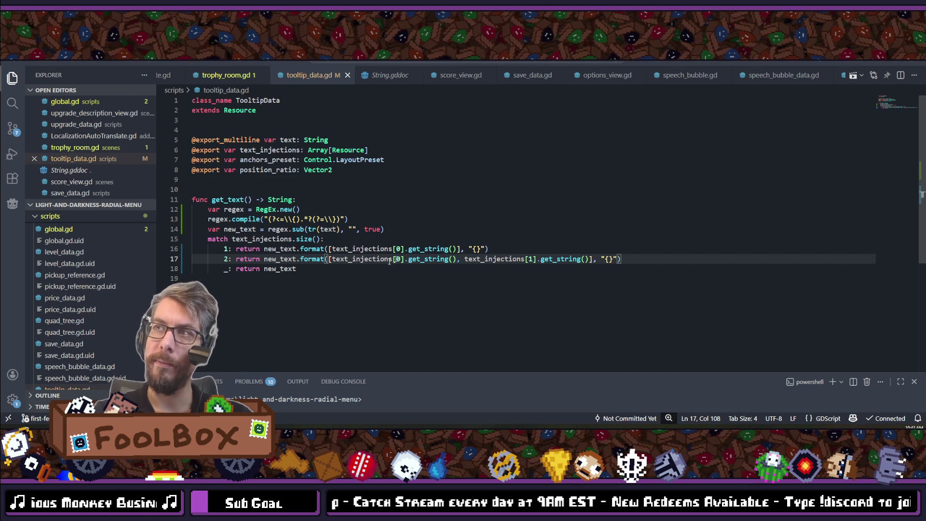
pyautogui.press('Down')
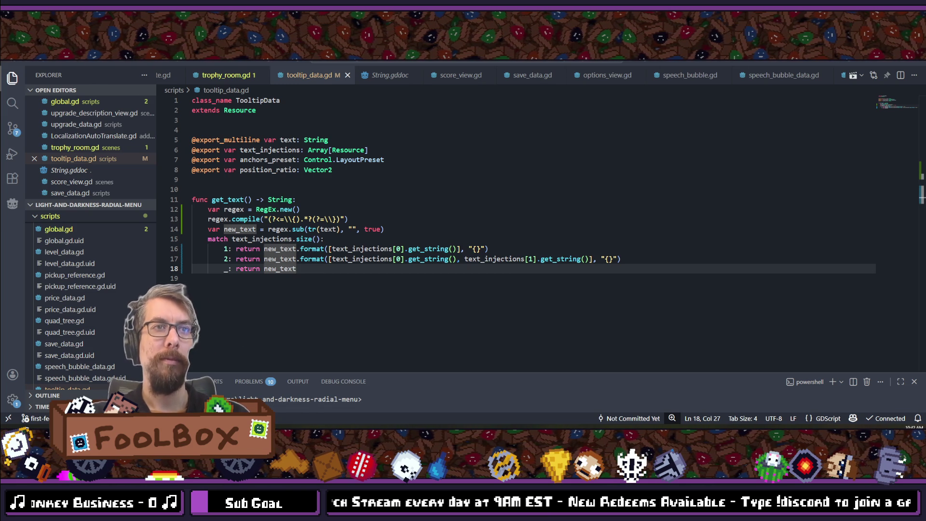
pyautogui.hotkey('alt', 'Tab')
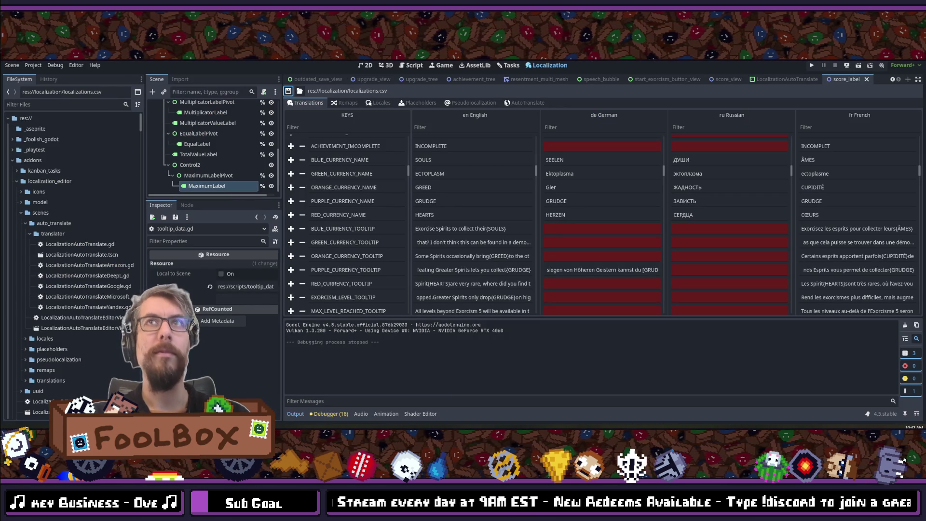
# Step: Run Scope Creep from the editor and leave the title menu to reach the French upgrade tree
pyautogui.click(813, 66)
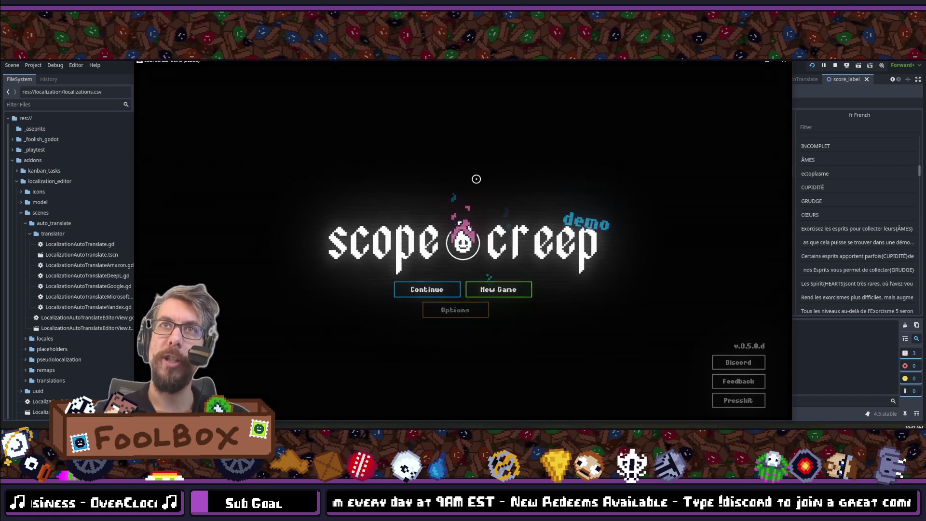
pyautogui.click(429, 288)
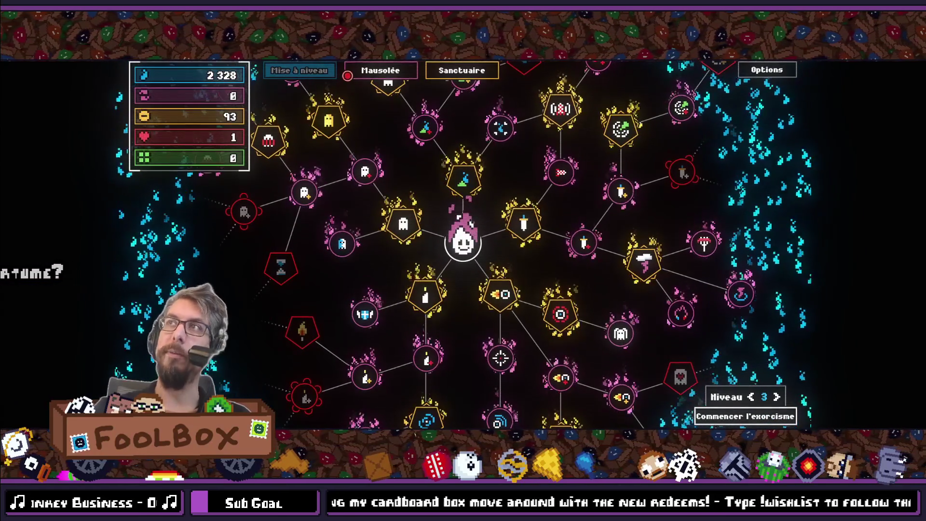
pyautogui.click(380, 73)
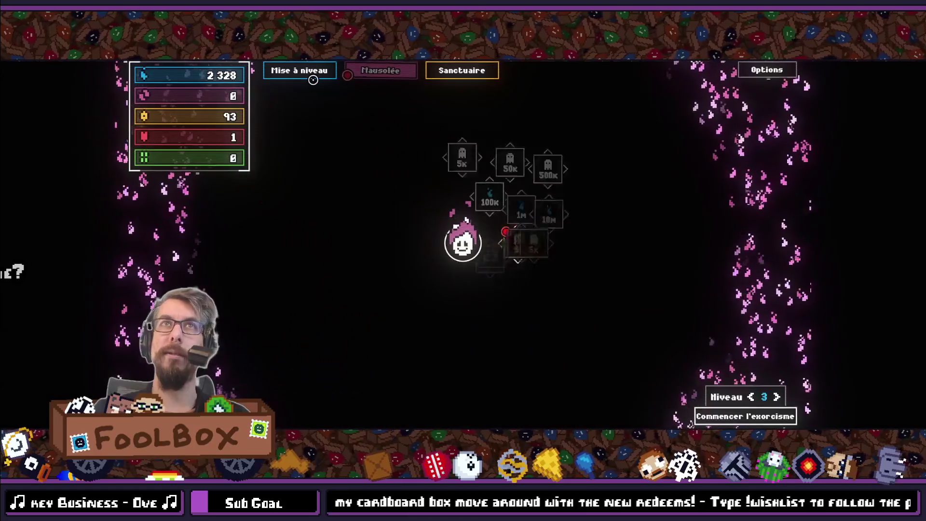
pyautogui.moveTo(363, 192)
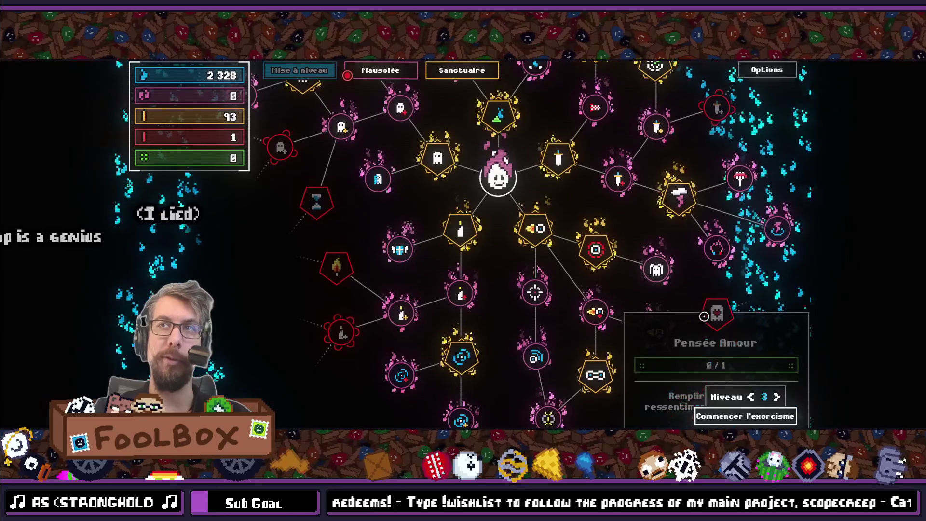
pyautogui.moveTo(719, 316); pyautogui.dragTo(643, 287)
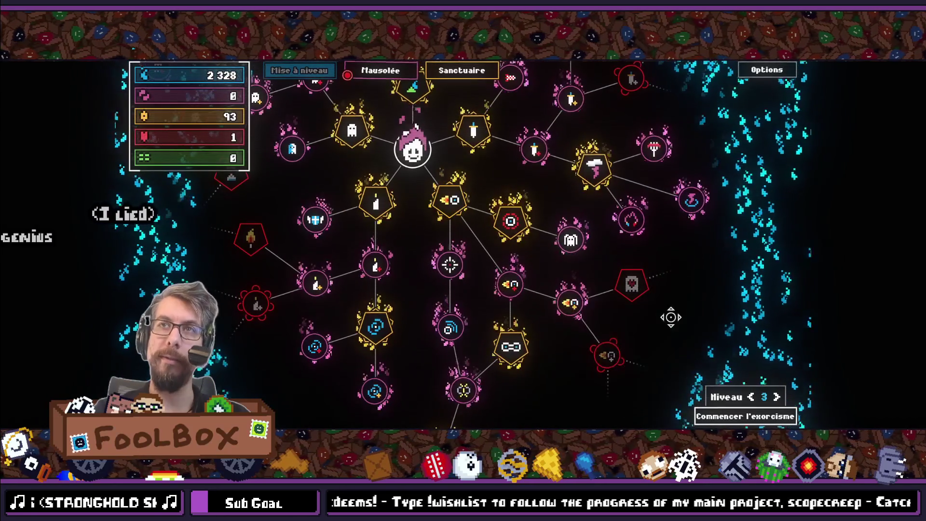
pyautogui.moveTo(670, 316); pyautogui.dragTo(649, 335)
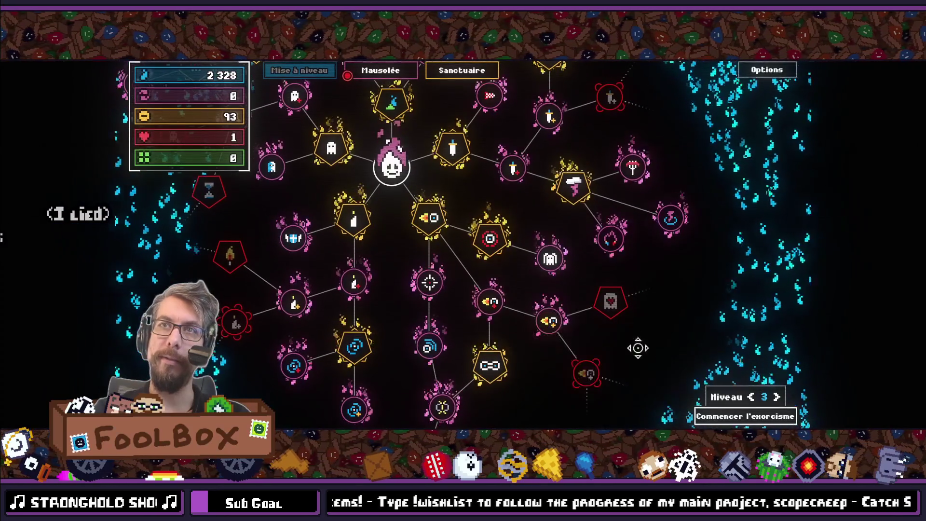
pyautogui.moveTo(684, 252)
pyautogui.mouseDown()
pyautogui.moveTo(597, 306)
pyautogui.moveTo(627, 250)
pyautogui.mouseUp()
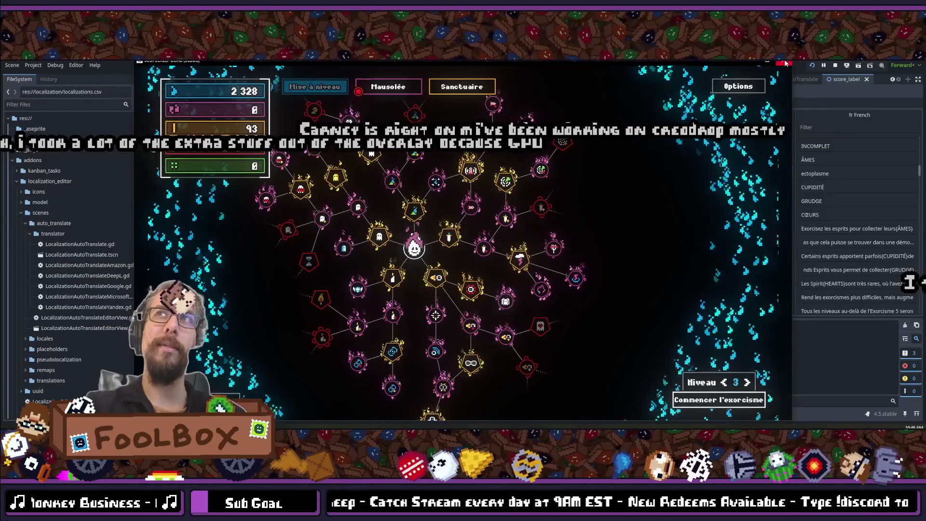
# Step: Stop the game and add a period after {ÂMES} in the French WELCOME_DIALOGUE_3 translation
pyautogui.press('F8')
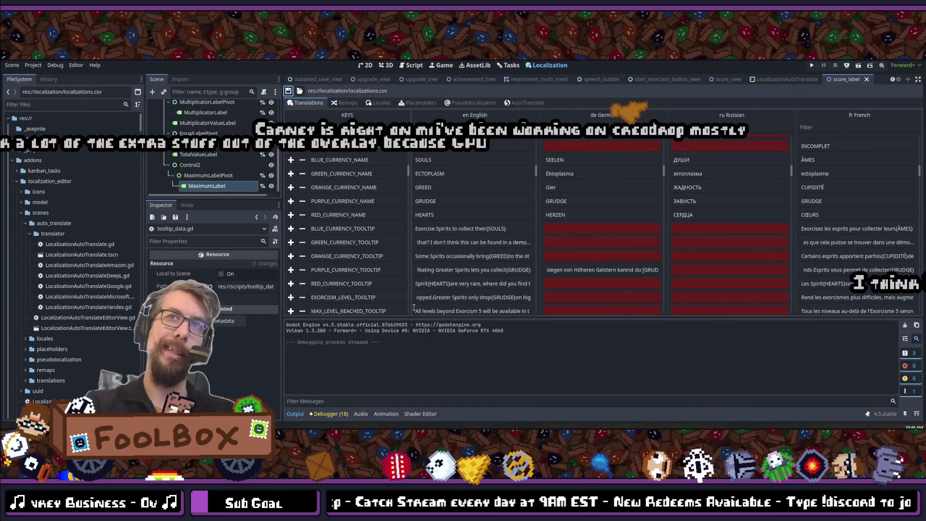
pyautogui.scroll(-3, 522, 251)
pyautogui.scroll(-3, 522, 251)
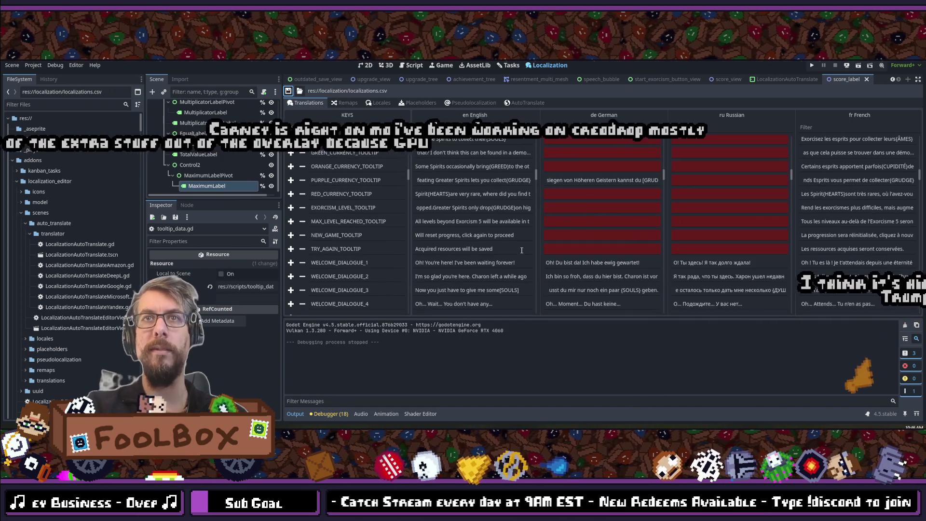
pyautogui.click(501, 290)
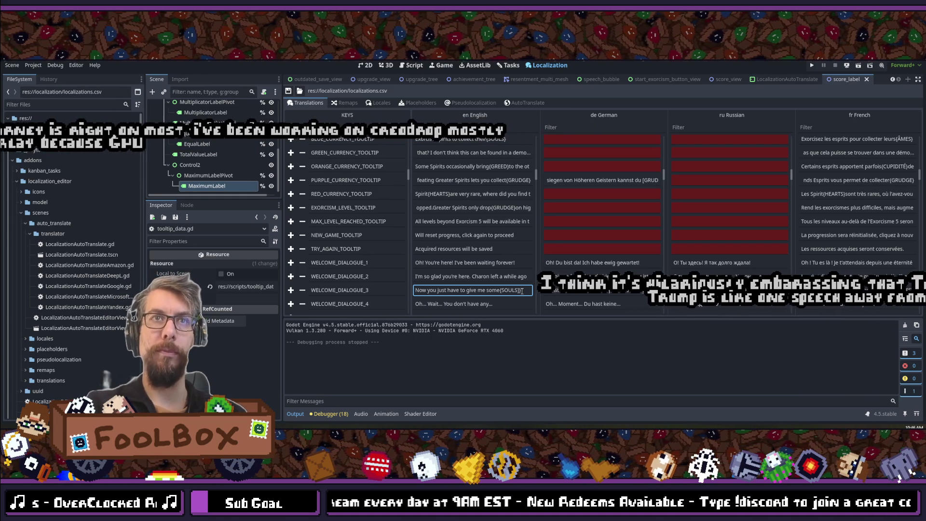
pyautogui.scroll(-3, 557, 264)
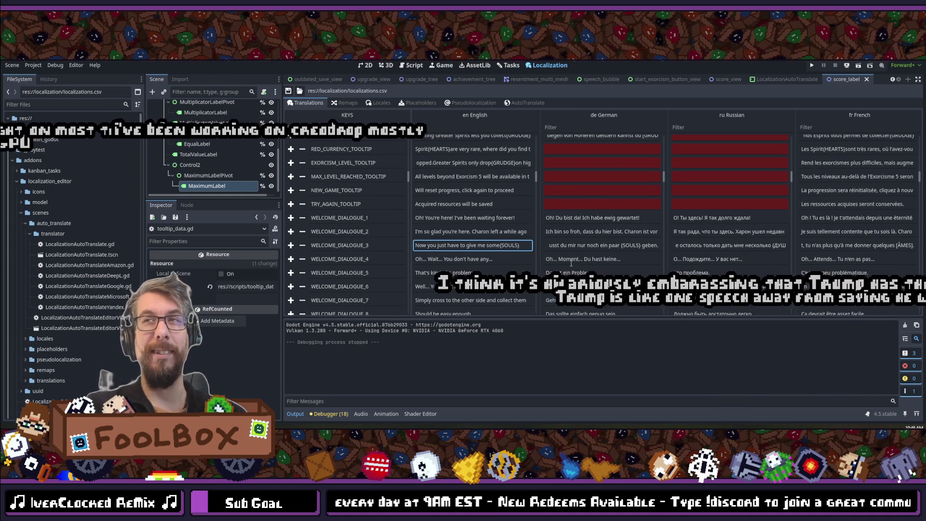
pyautogui.click(900, 246)
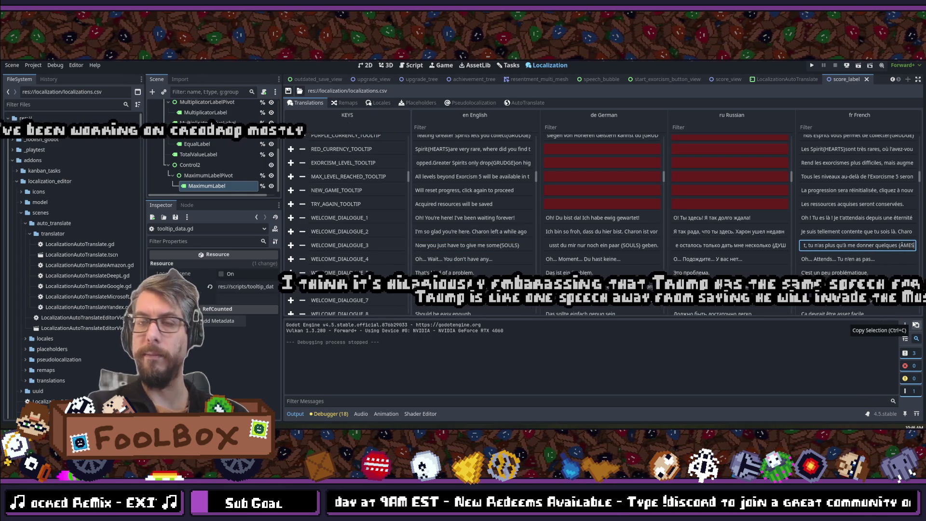
pyautogui.write('.')
pyautogui.doubleClick(598, 246)
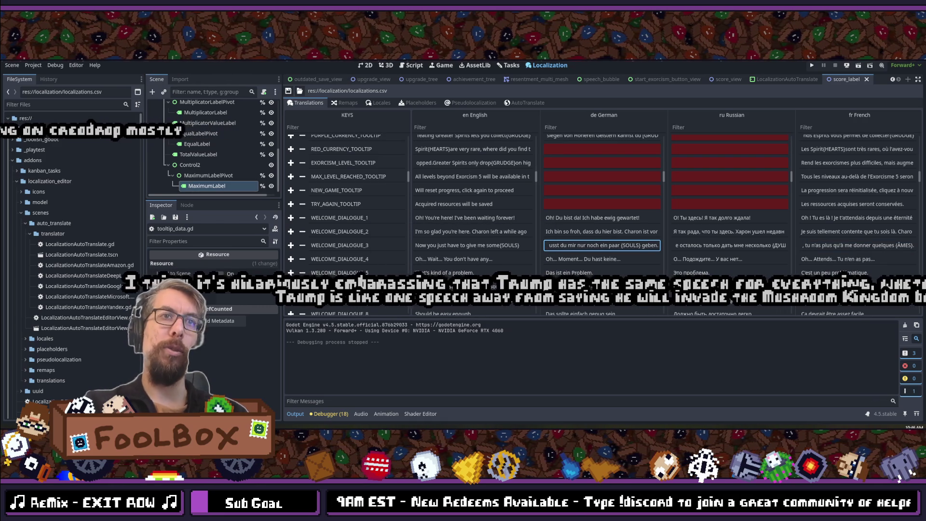
pyautogui.hotkey('alt', 'Tab')
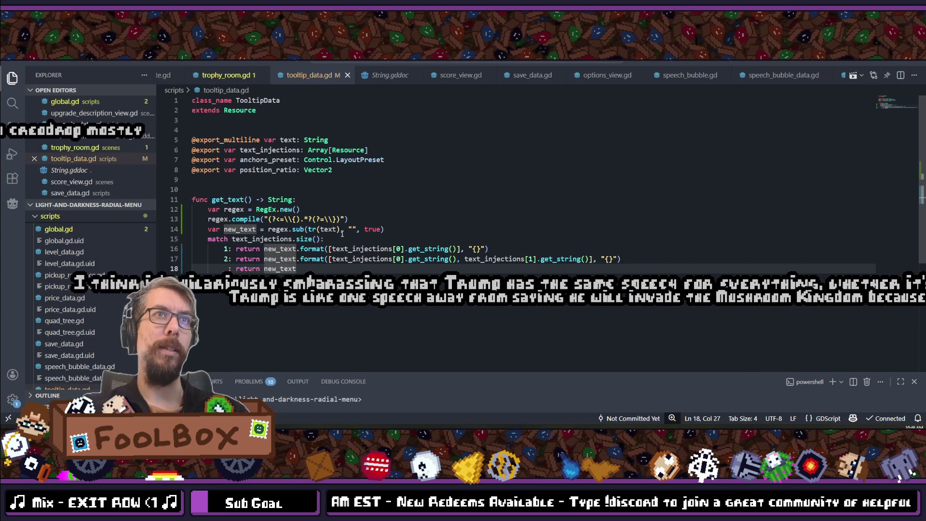
# Step: Select the three regex lines in get_text and open speech_bubble_data.gd
pyautogui.hotkey('ctrl', '-')
pyautogui.click(285, 207)
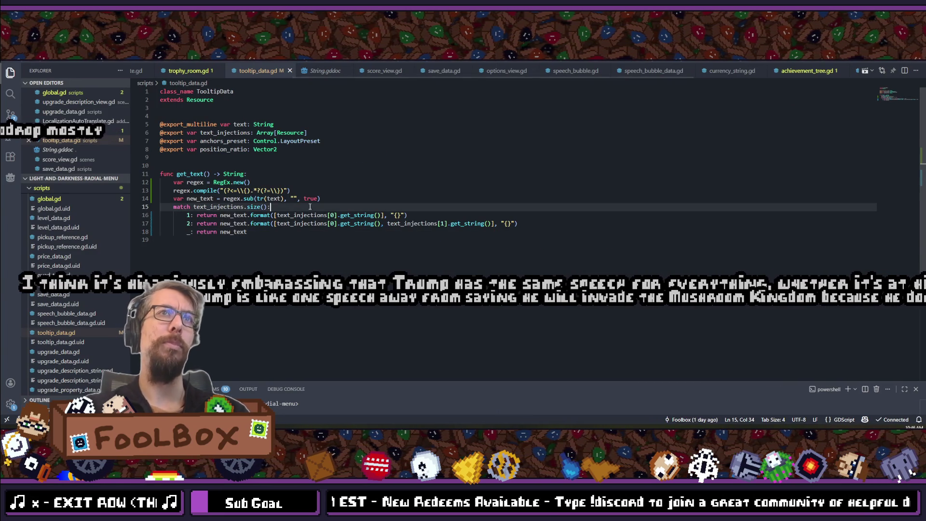
pyautogui.moveTo(321, 199); pyautogui.dragTo(147, 181)
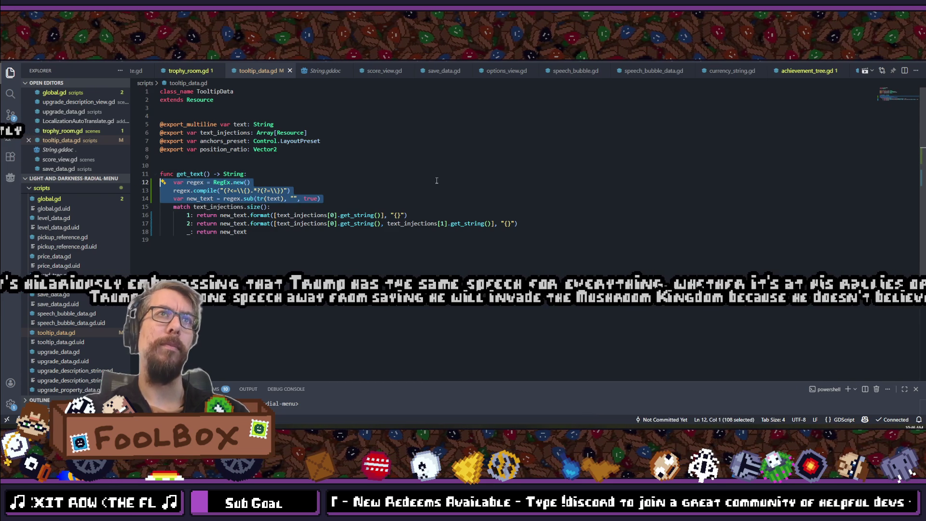
pyautogui.hotkey('ctrl', 'p')
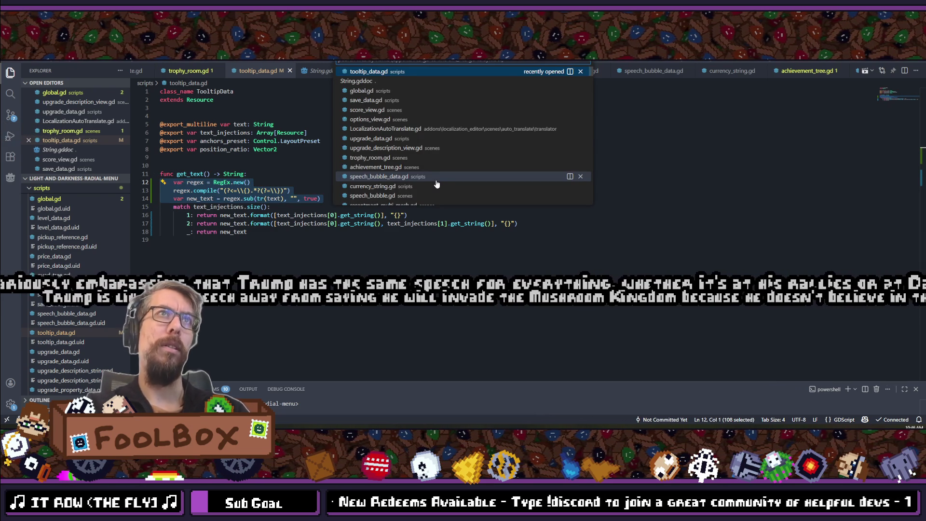
pyautogui.write('bubble')
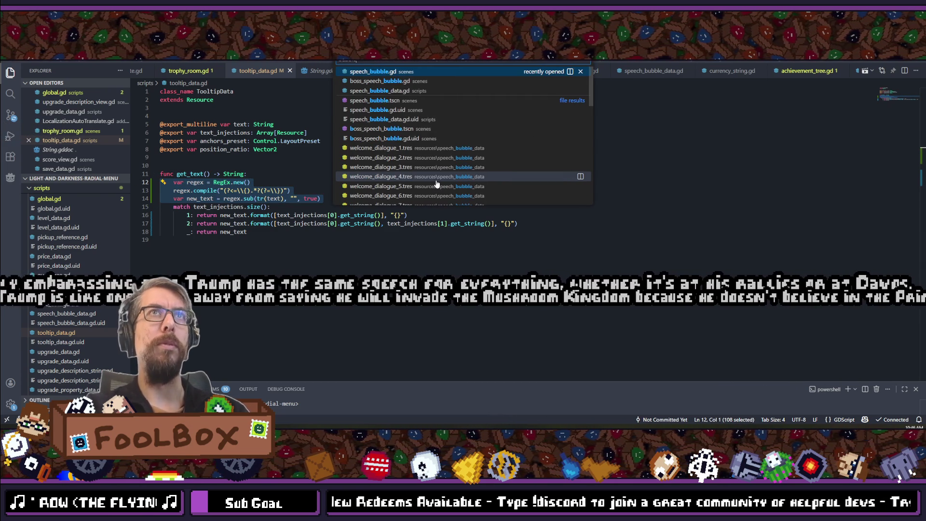
pyautogui.press('Return')
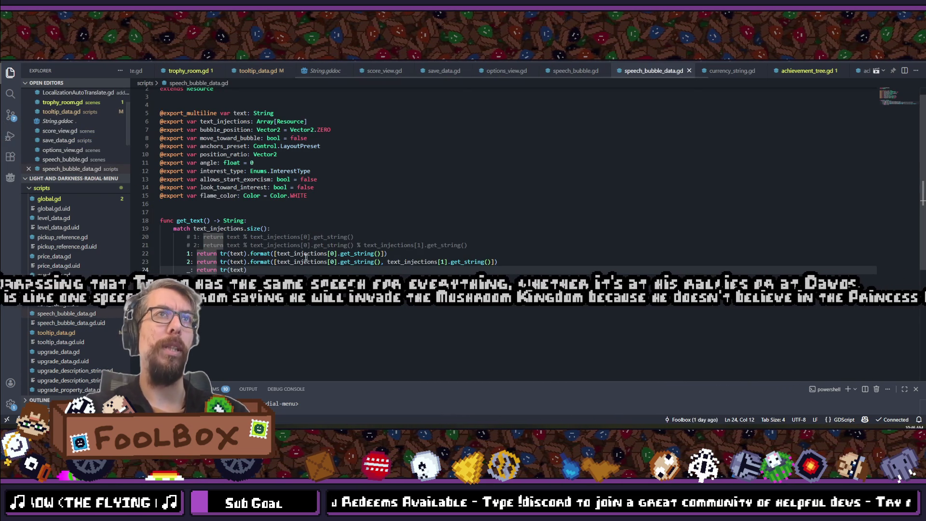
# Step: Paste the regex lines into speech_bubble_data.gd's get_text, fix the indent, and save
pyautogui.click(262, 221)
pyautogui.press('Return')
pyautogui.hotkey('ctrl', 'v')
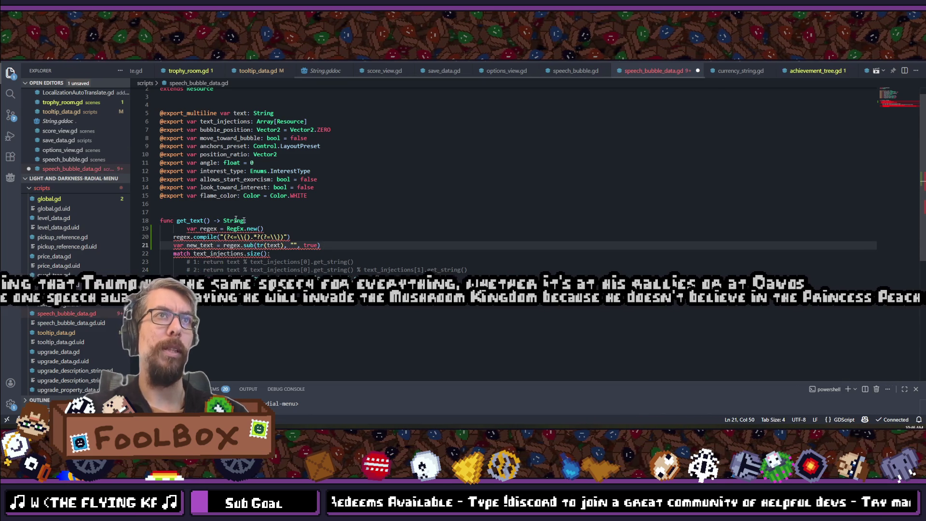
pyautogui.click(195, 231)
pyautogui.hotkey('shift', 'Tab')
pyautogui.hotkey('ctrl', 's')
# Step: Replace the tr(text) call on line 25 with new_text
pyautogui.click(333, 247)
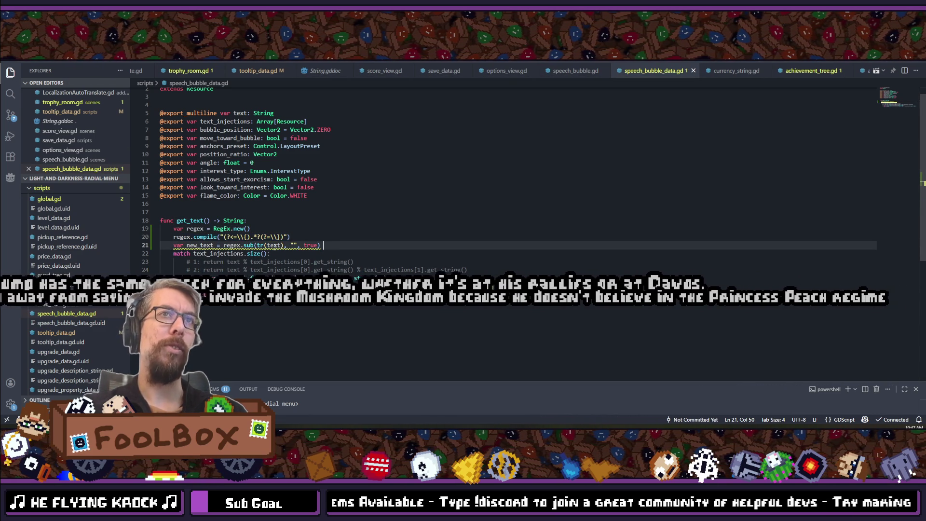
pyautogui.doubleClick(200, 245)
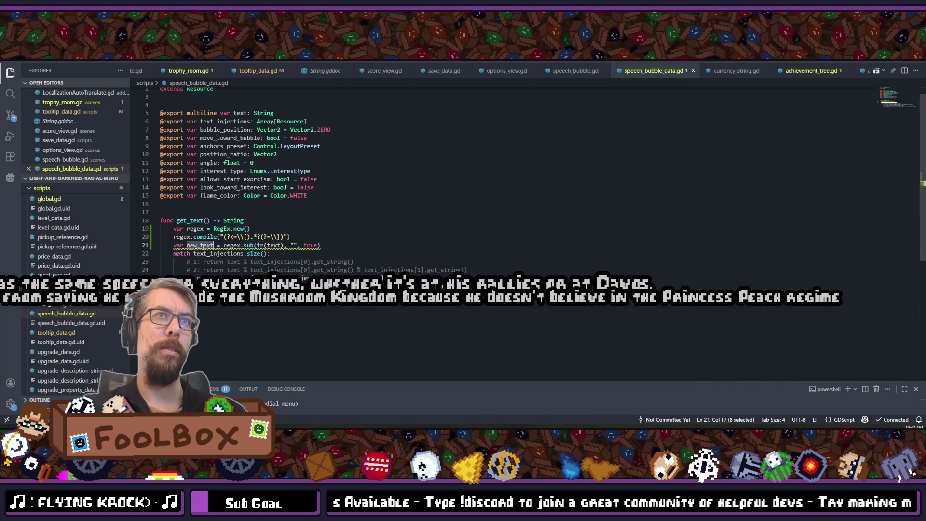
pyautogui.doubleClick(234, 279)
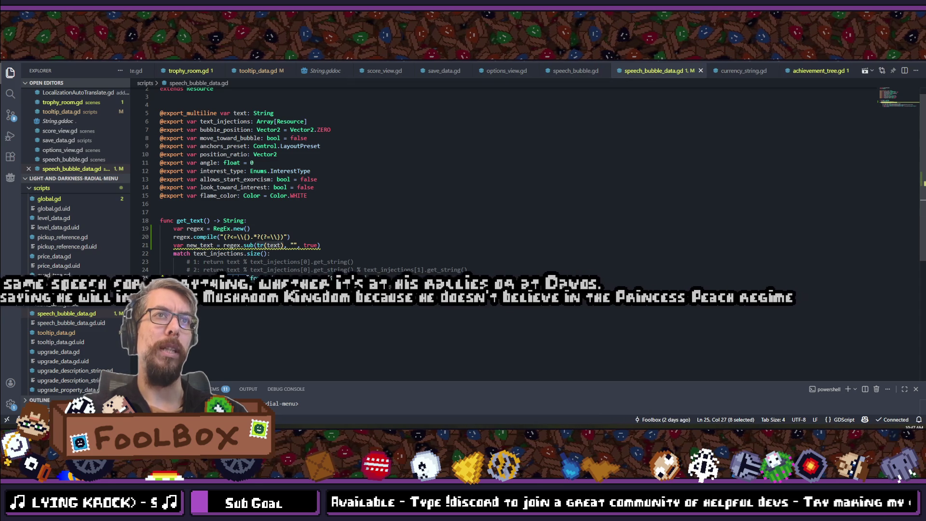
pyautogui.hotkey('ctrl', 'v')
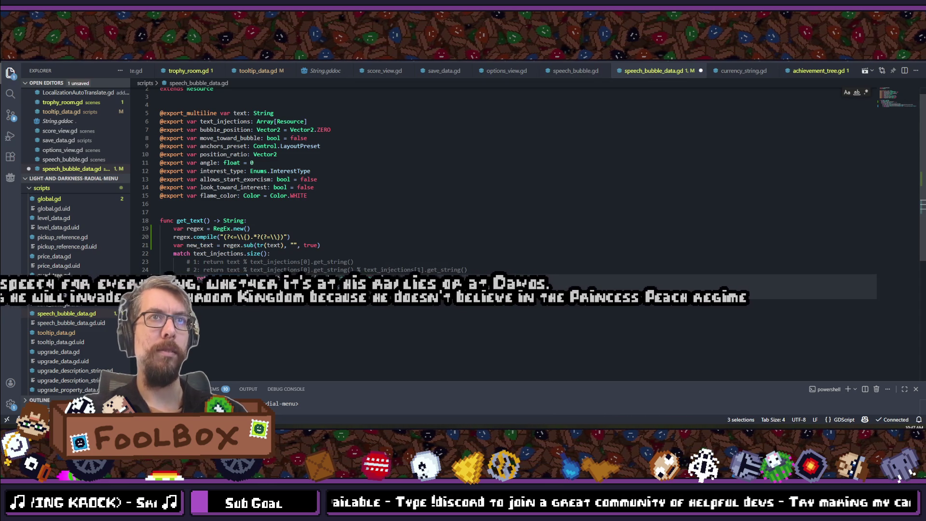
# Step: Add the "{}" placeholder argument to both format calls and save
pyautogui.press('End')
pyautogui.write(', "{')
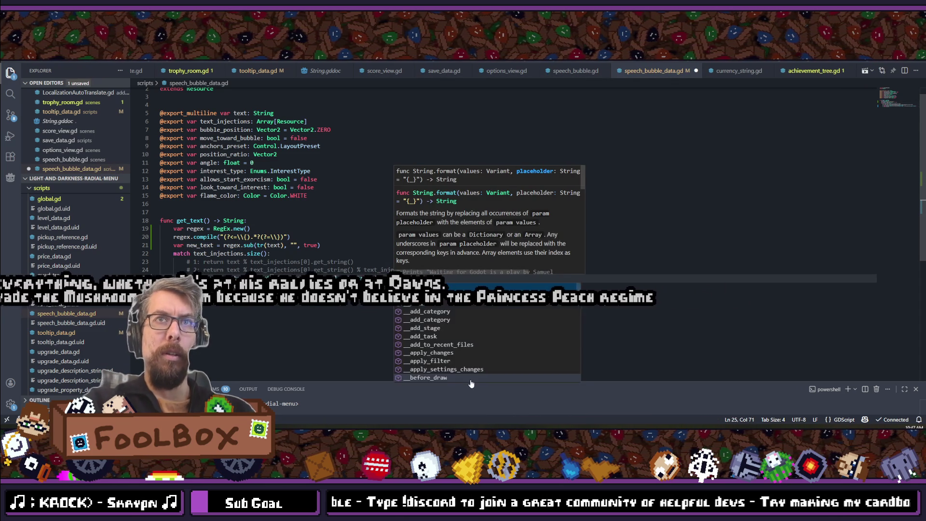
pyautogui.hotkey('ctrl', 's')
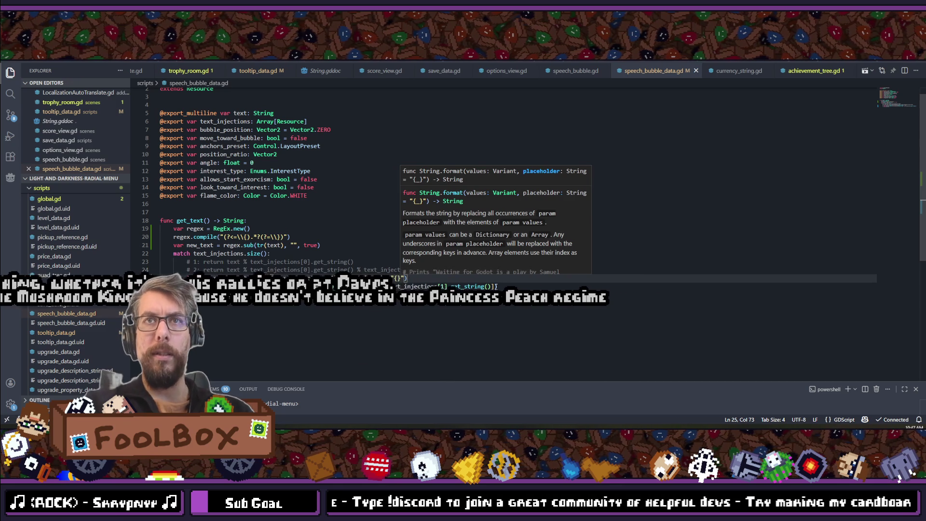
pyautogui.press('Down')
pyautogui.press('End')
pyautogui.write('"')
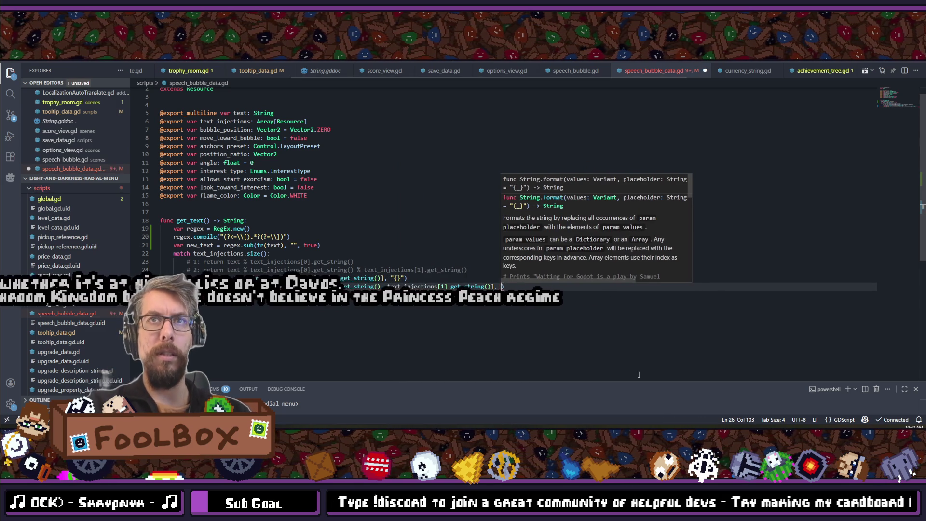
pyautogui.write('{}')
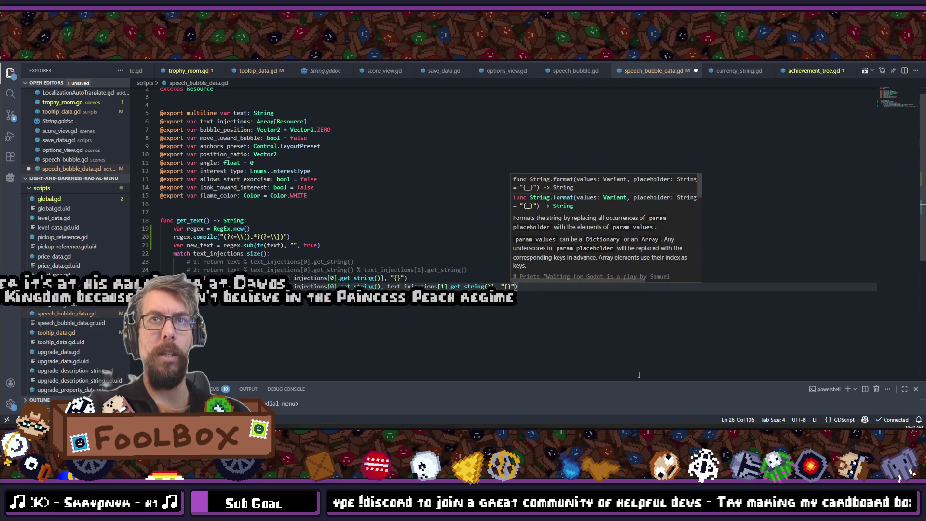
pyautogui.hotkey('ctrl', 's')
# Step: Delete the two old commented-out return lines
pyautogui.moveTo(479, 268)
pyautogui.mouseDown()
pyautogui.moveTo(290, 270)
pyautogui.moveTo(156, 256)
pyautogui.mouseUp()
pyautogui.press('BackSpace')
pyautogui.press('BackSpace')
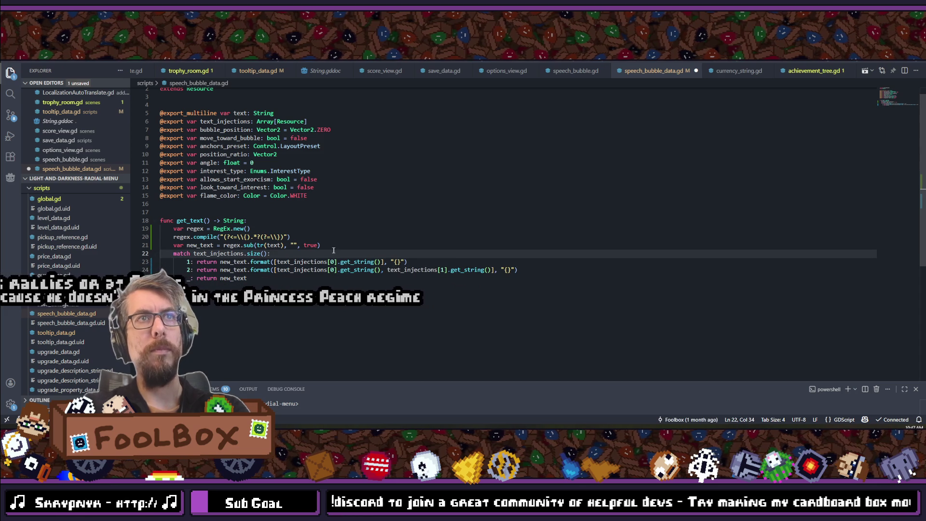
pyautogui.scroll(1, 306, 243)
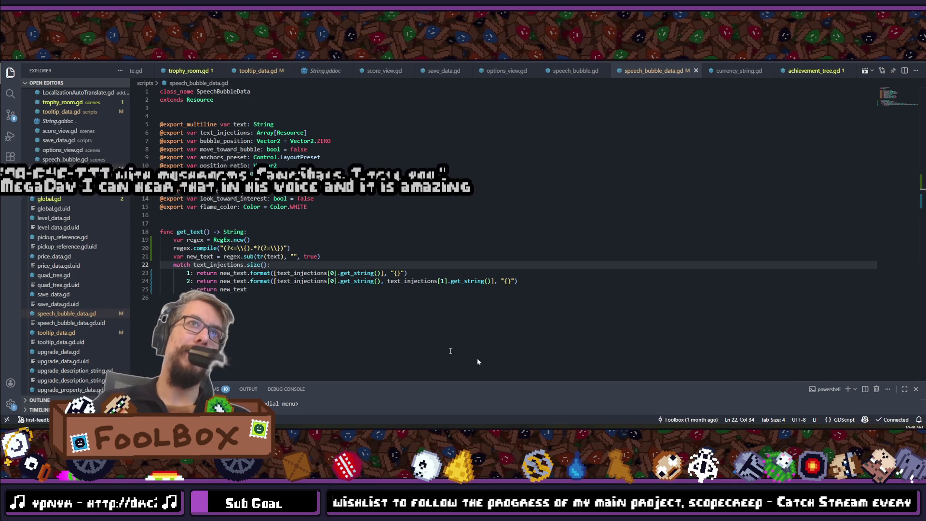
# Step: Select the three regex setup lines and open upgrade_data.gd
pyautogui.moveTo(333, 258)
pyautogui.mouseDown()
pyautogui.moveTo(174, 248)
pyautogui.moveTo(174, 240)
pyautogui.mouseUp()
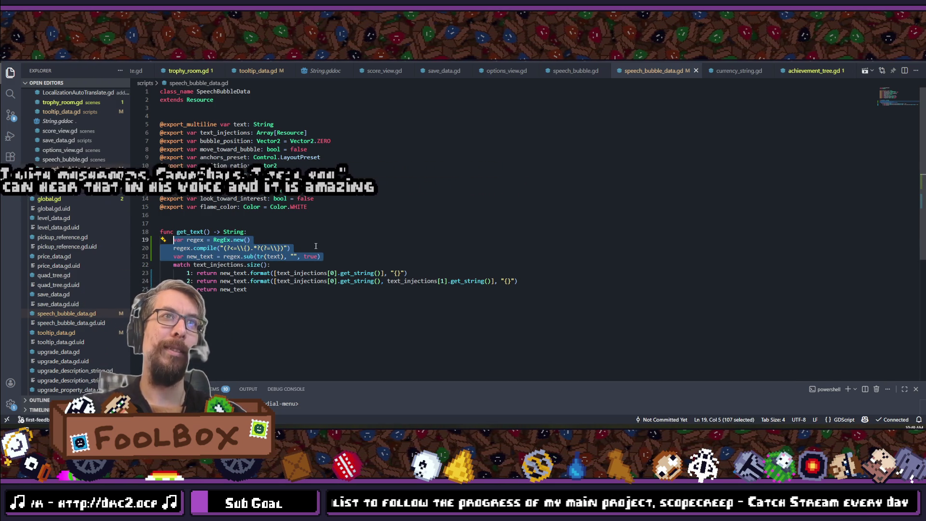
pyautogui.hotkey('ctrl', 'p')
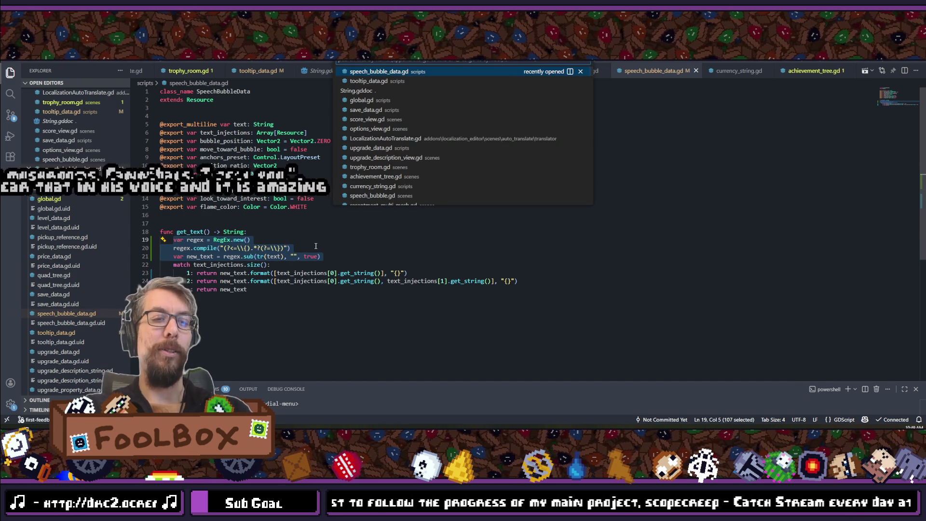
pyautogui.write('desc')
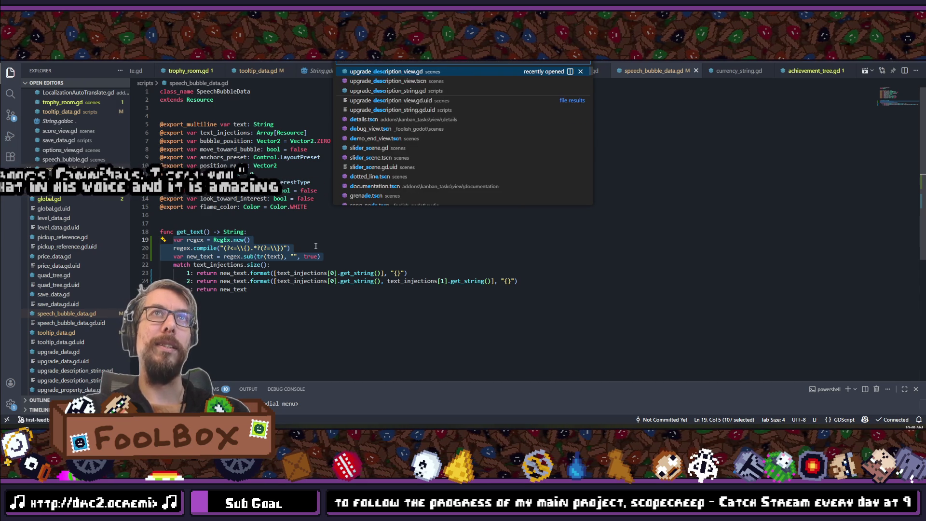
pyautogui.hotkey('ctrl', 'BackSpace')
pyautogui.write('upgrade')
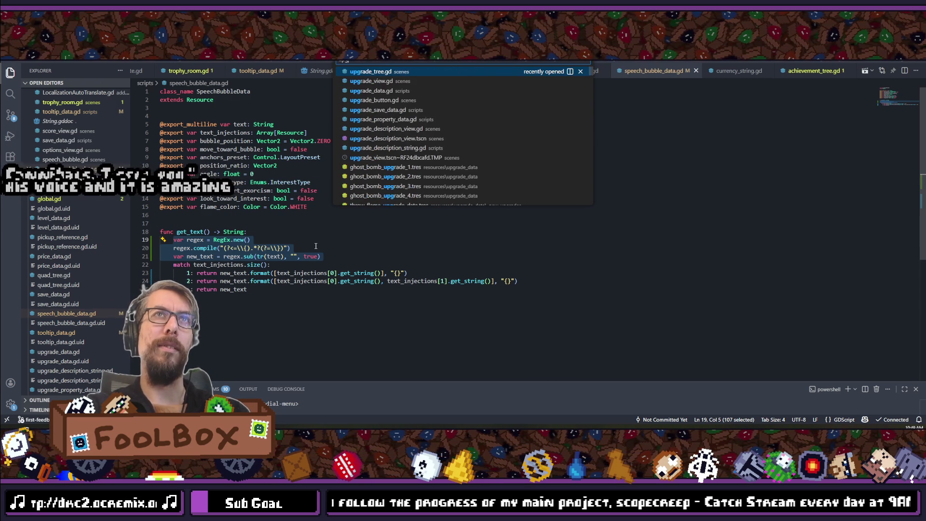
pyautogui.write('_')
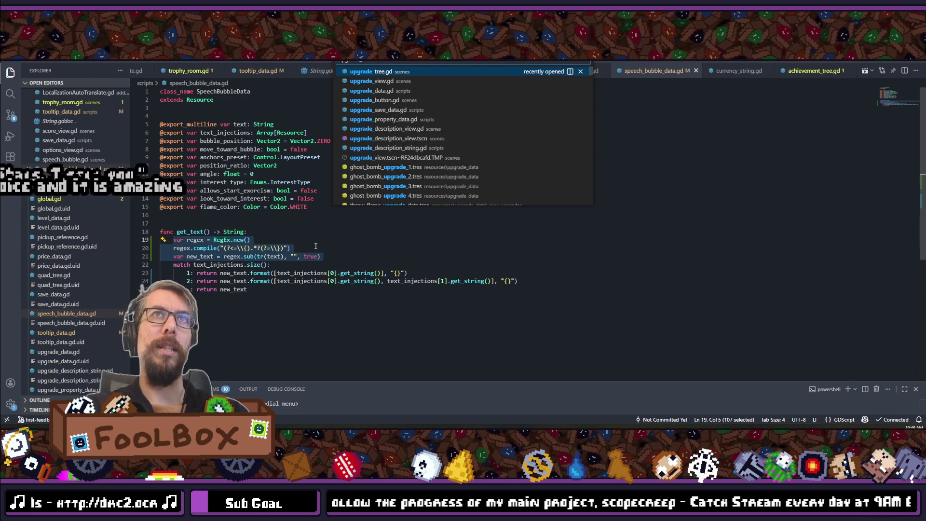
pyautogui.write('edata')
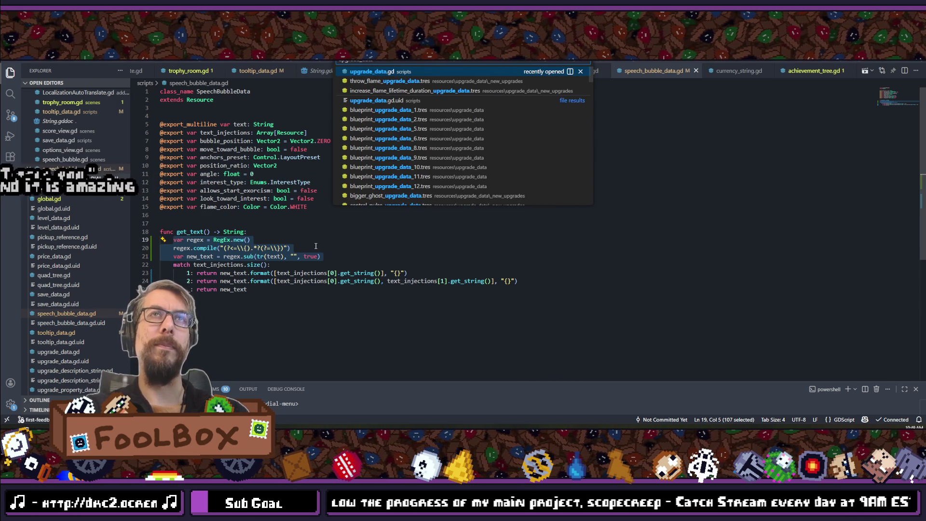
pyautogui.press('Return')
# Step: Paste the regex lines at the start of get_description_text and select its tr(description) call
pyautogui.scroll(-10, 316, 246)
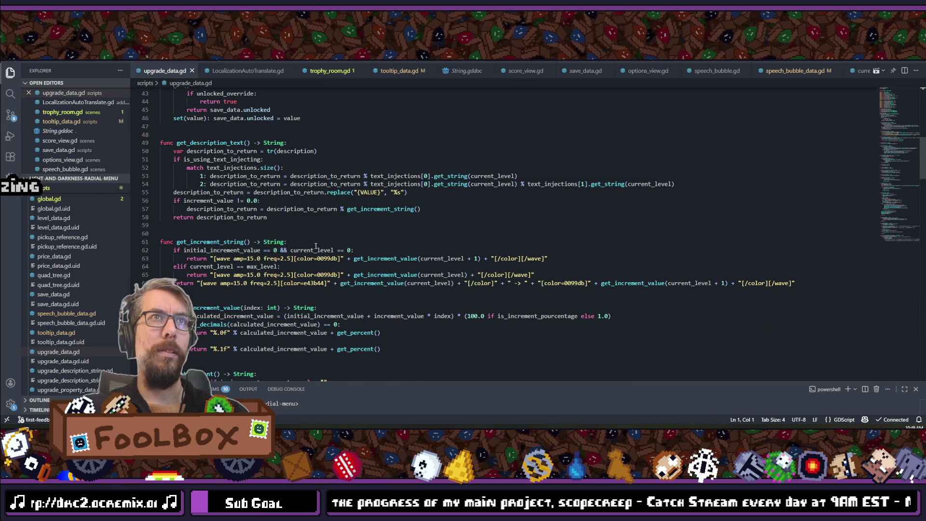
pyautogui.scroll(2, 316, 246)
pyautogui.click(309, 179)
pyautogui.press('Return')
pyautogui.hotkey('ctrl', 'v')
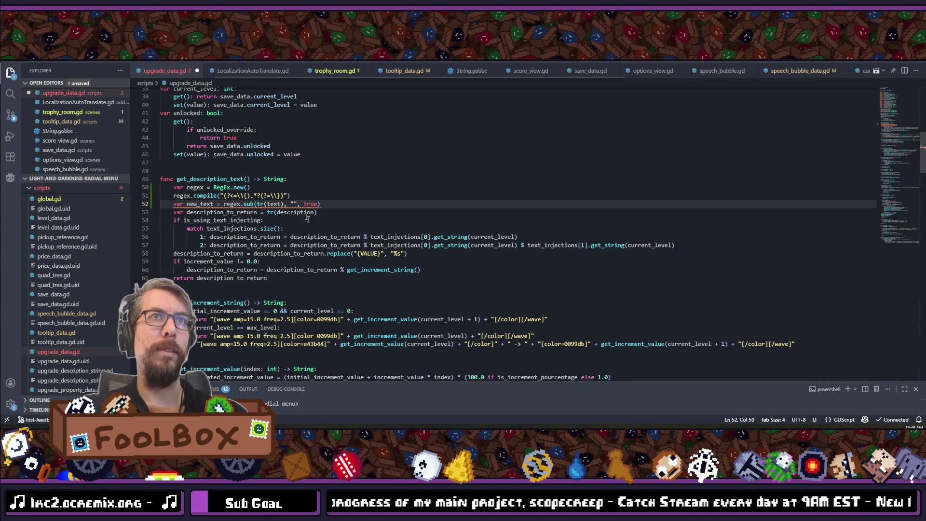
pyautogui.moveTo(267, 212); pyautogui.dragTo(331, 216)
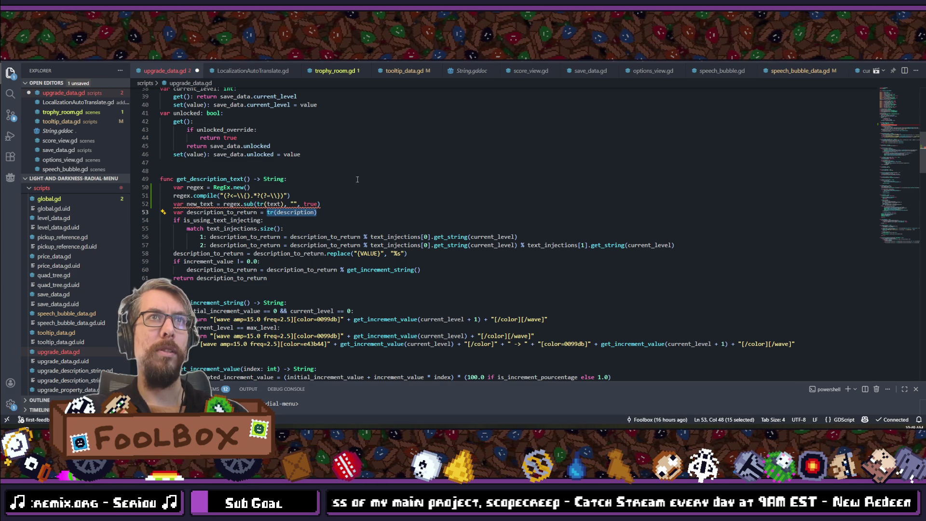
pyautogui.moveTo(275, 204)
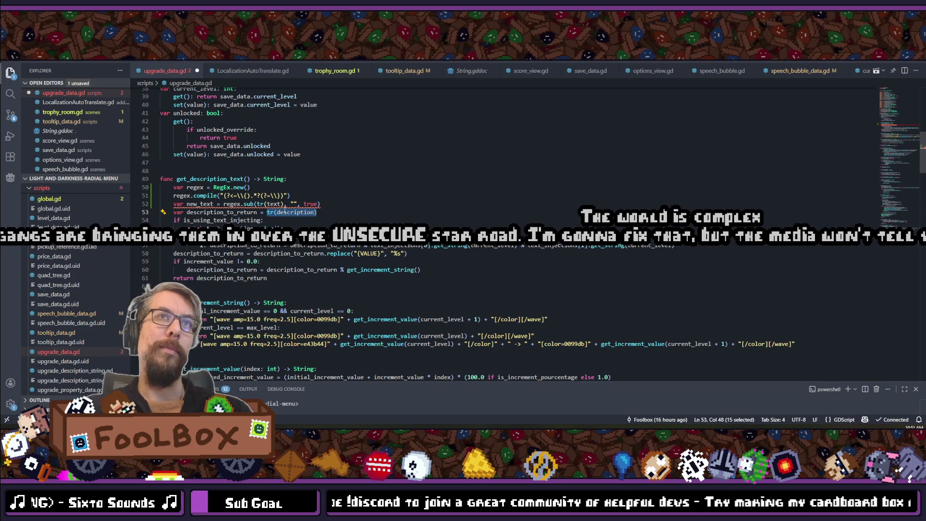
pyautogui.click(274, 204)
# Step: Assign the regex substitution of tr(description) directly to description_to_return, drop the redundant line, and save
pyautogui.doubleClick(274, 204)
pyautogui.write('description')
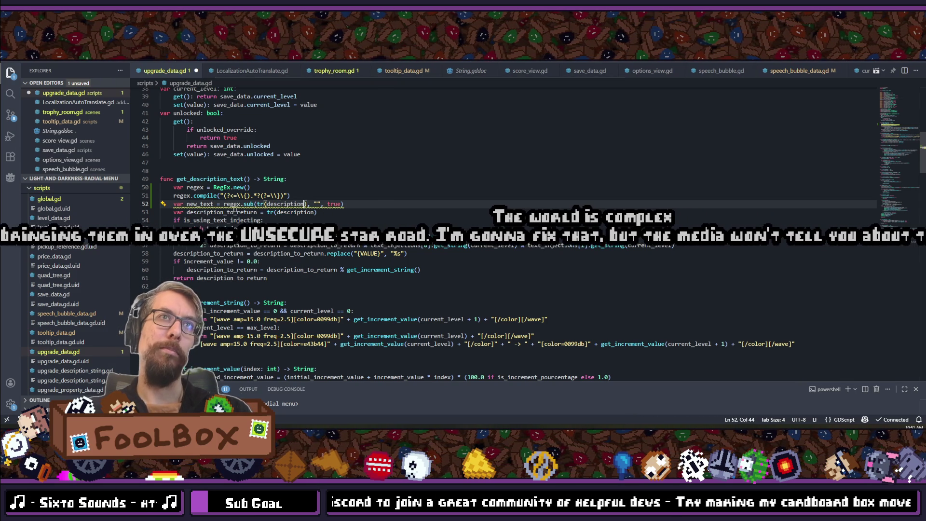
pyautogui.click(223, 212)
pyautogui.hotkey('ctrl', 'c')
pyautogui.doubleClick(202, 204)
pyautogui.hotkey('ctrl', 'v')
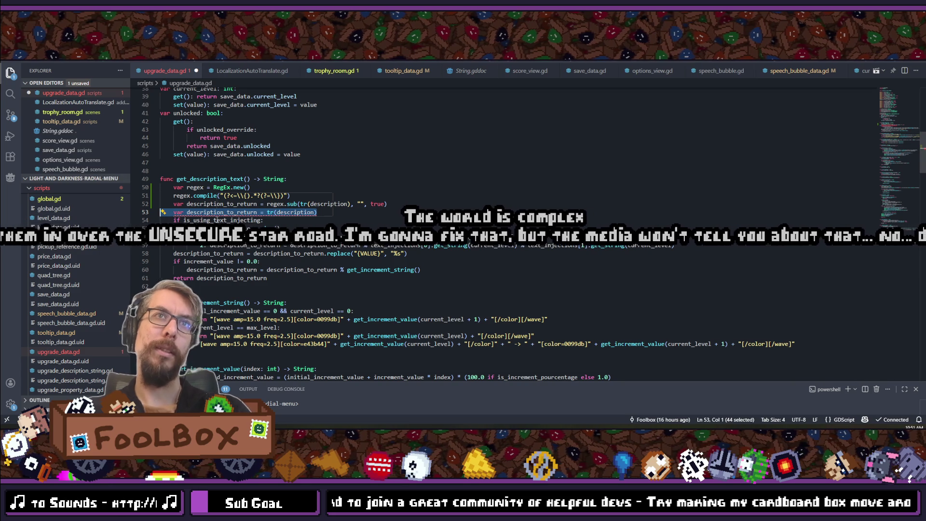
pyautogui.press('BackSpace')
pyautogui.press('BackSpace')
pyautogui.hotkey('ctrl', 's')
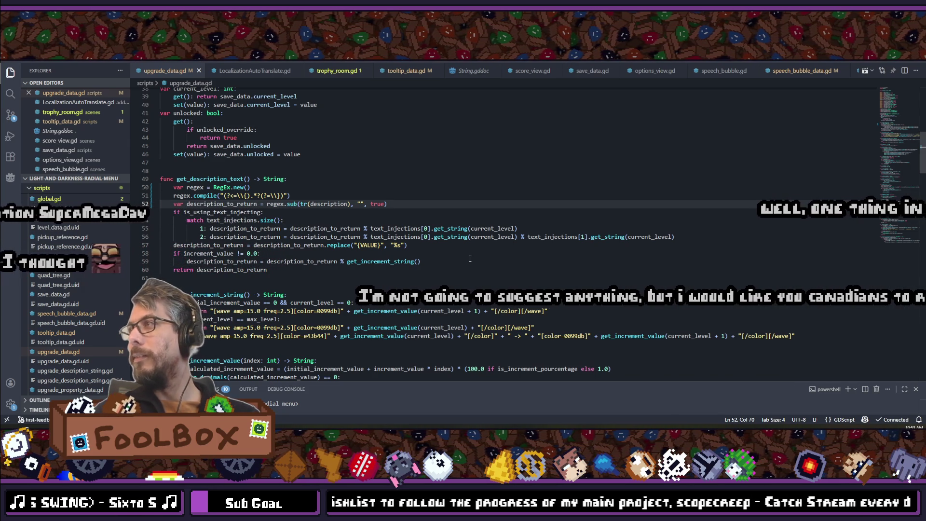
pyautogui.click(315, 254)
# Step: Review the replace line and the size() documentation in get_description_text
pyautogui.click(411, 245)
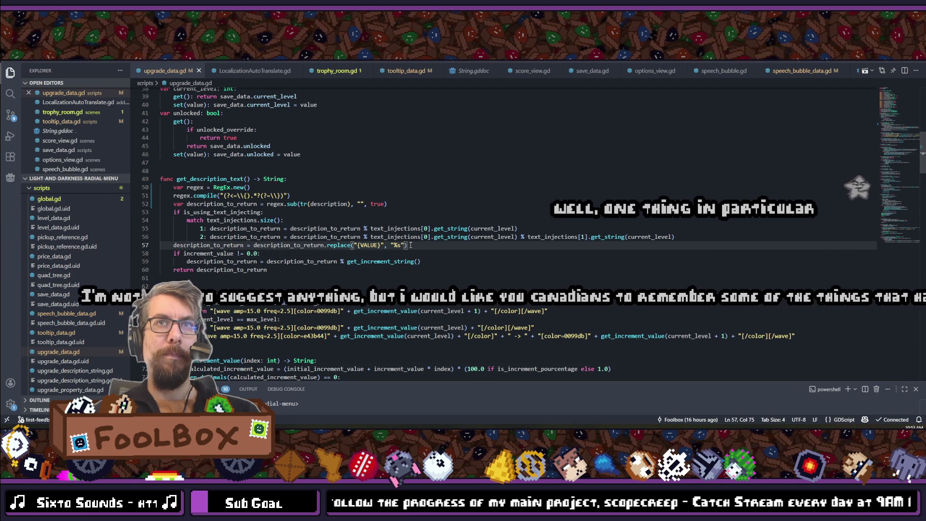
pyautogui.moveTo(267, 221)
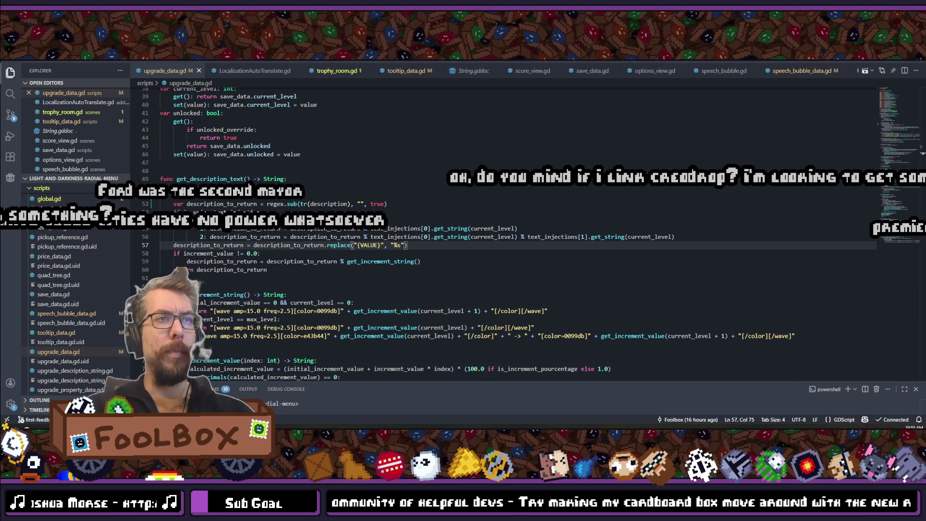
pyautogui.hotkey('alt', 'Tab')
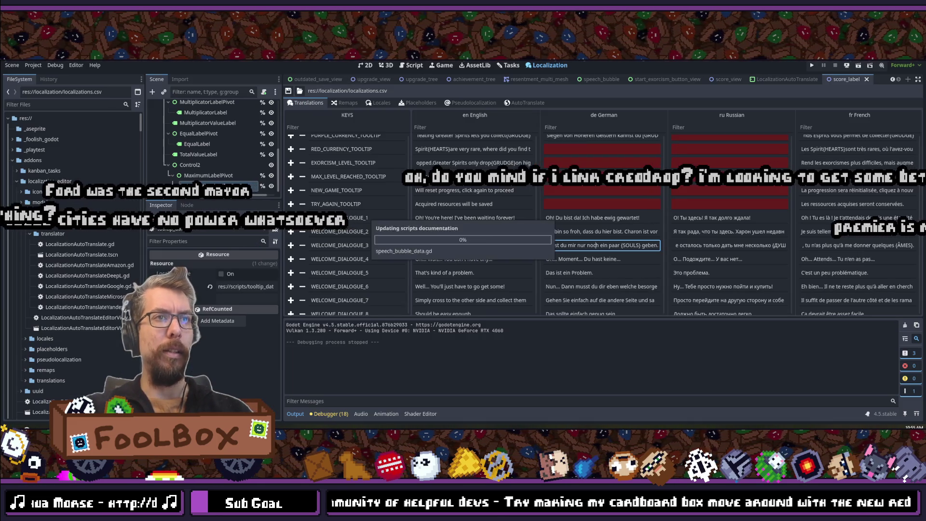
# Step: Run Scope Creep and open its presskit page in a maximized browser window
pyautogui.click(813, 65)
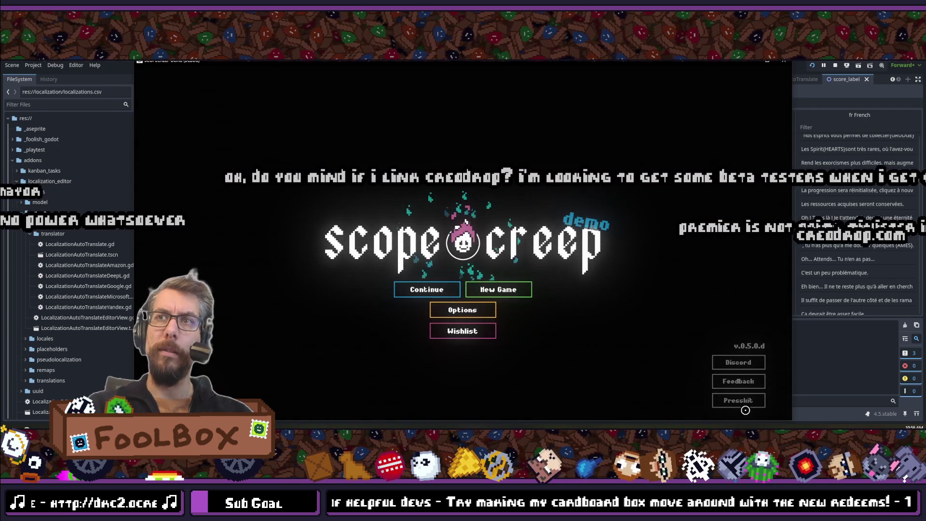
pyautogui.click(747, 404)
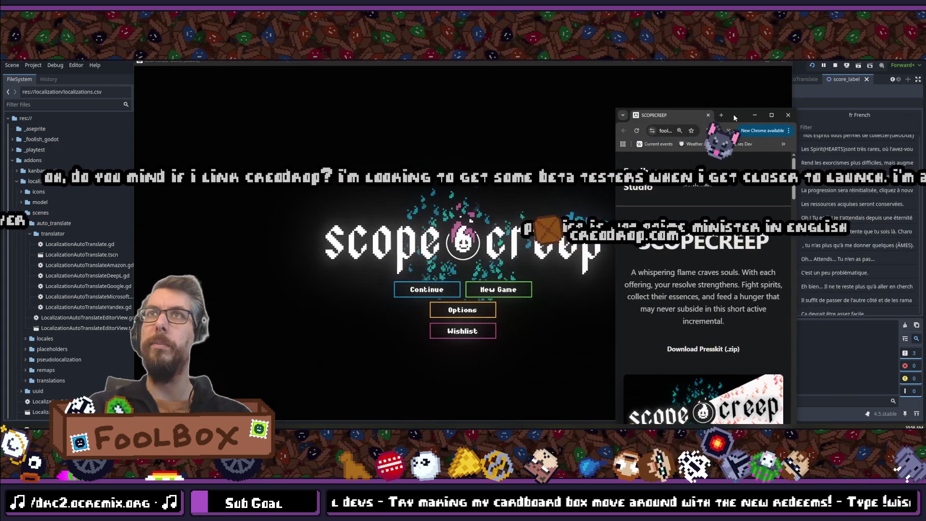
pyautogui.doubleClick(733, 114)
# Step: Browse the presskit page in Chrome, then return to the game's title screen
pyautogui.click(357, 70)
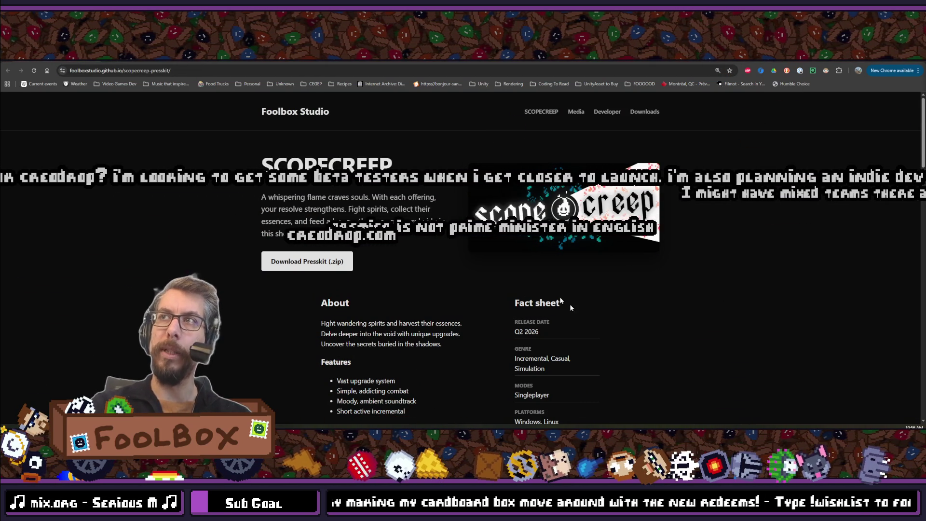
pyautogui.scroll(-8, 544, 287)
pyautogui.scroll(-8, 699, 206)
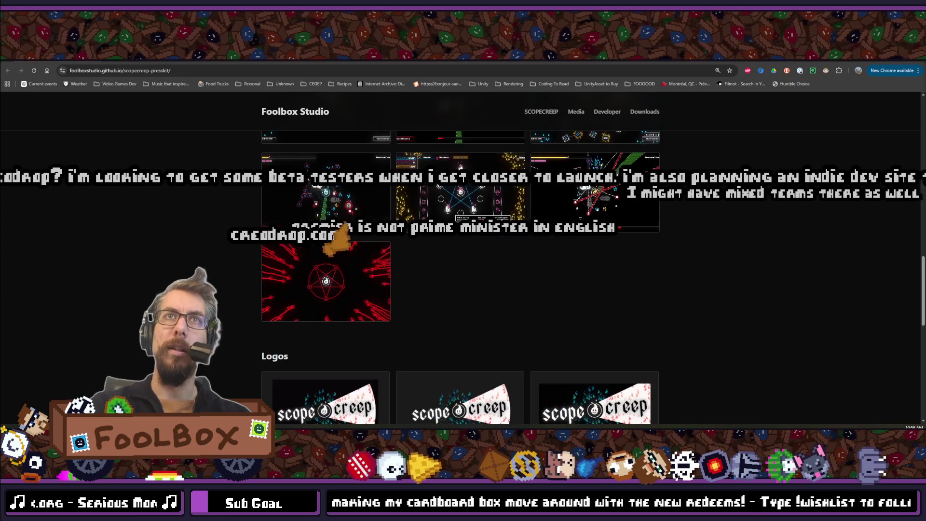
pyautogui.scroll(-8, 515, 283)
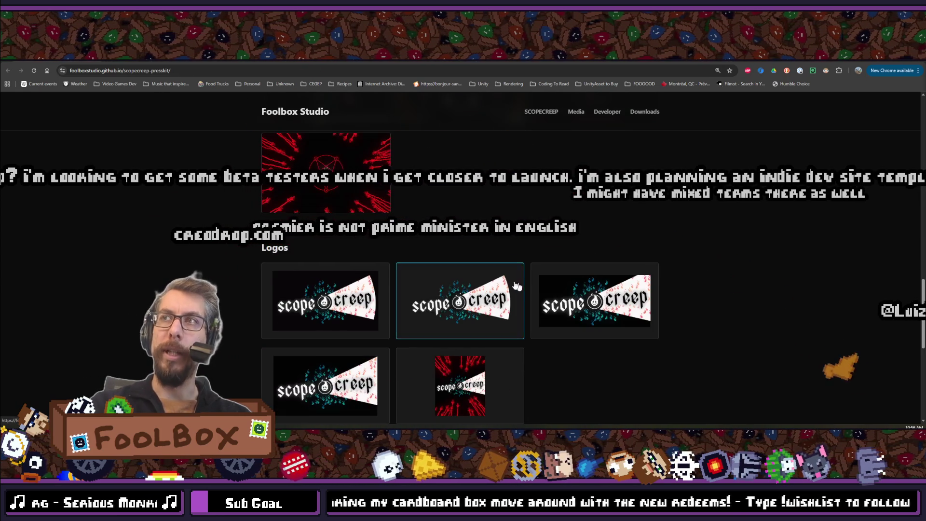
pyautogui.scroll(15, 359, 276)
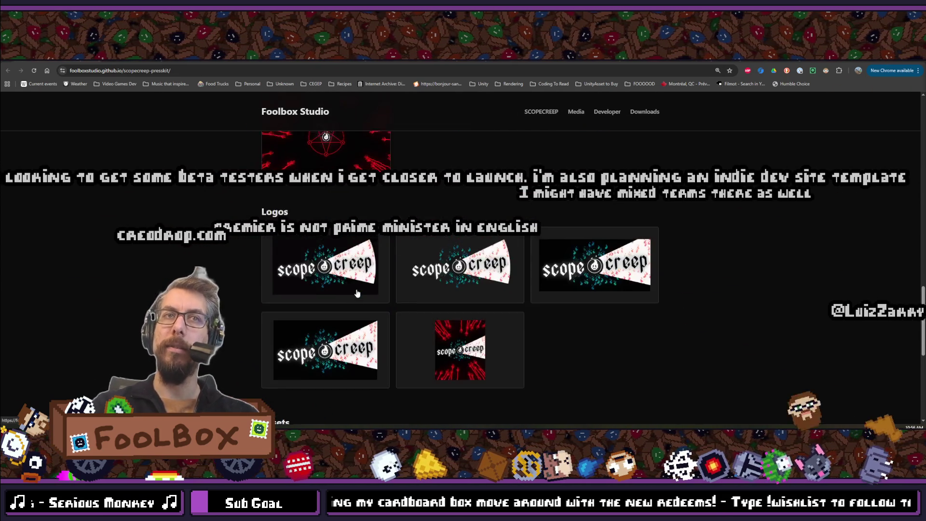
pyautogui.scroll(5, 358, 293)
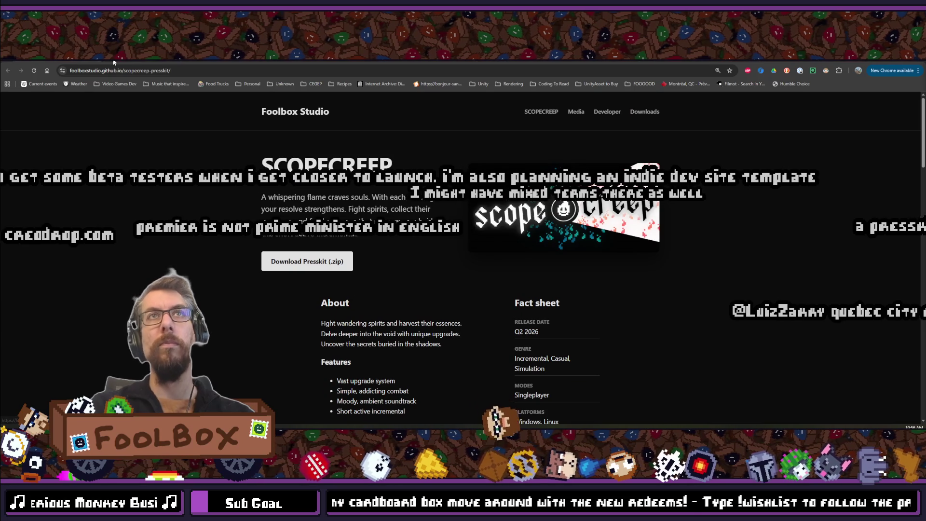
pyautogui.hotkey('alt', 'Tab')
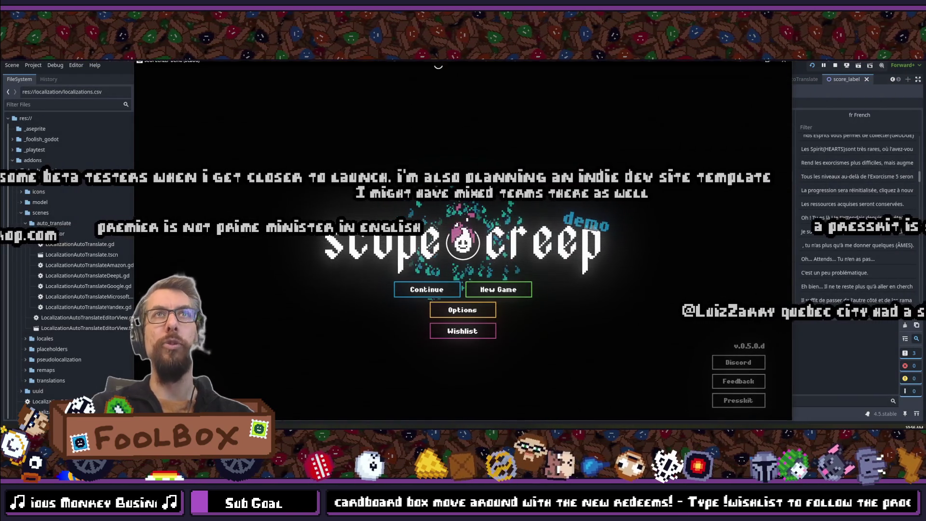
# Step: Close the running scopecreep game window to stop debugging
pyautogui.click(785, 64)
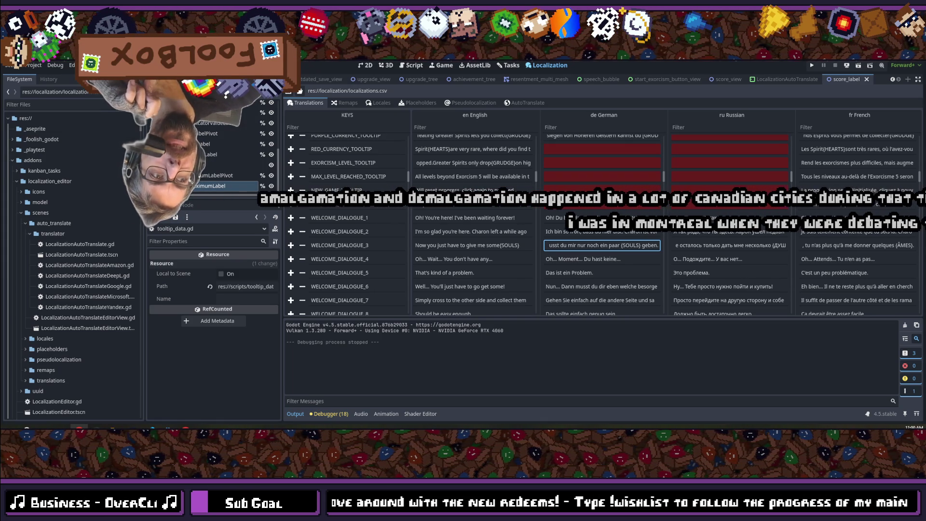
pyautogui.scroll(-10, 548, 236)
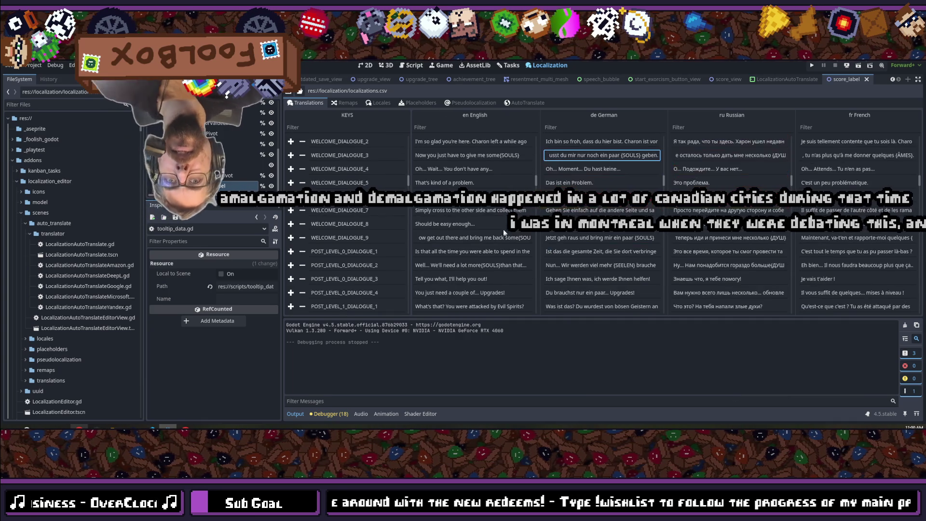
pyautogui.scroll(-5, 548, 236)
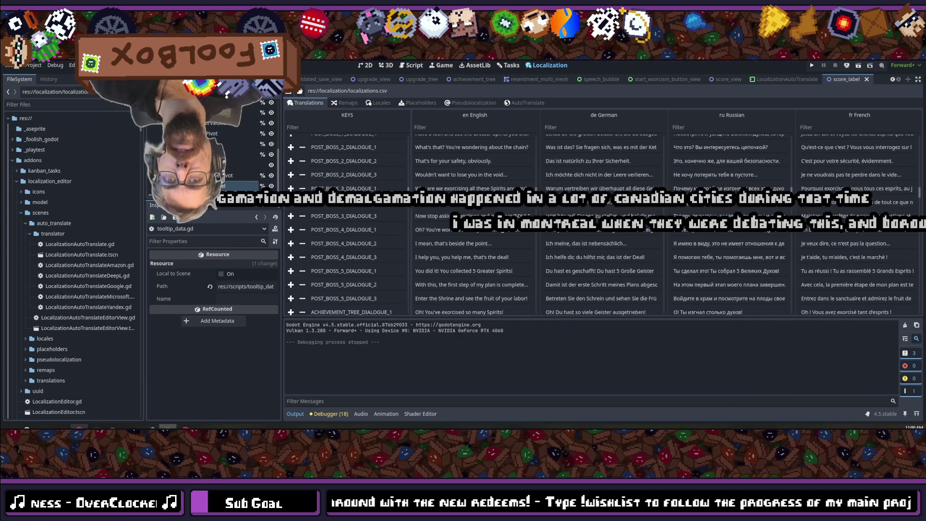
pyautogui.scroll(-10, 603, 222)
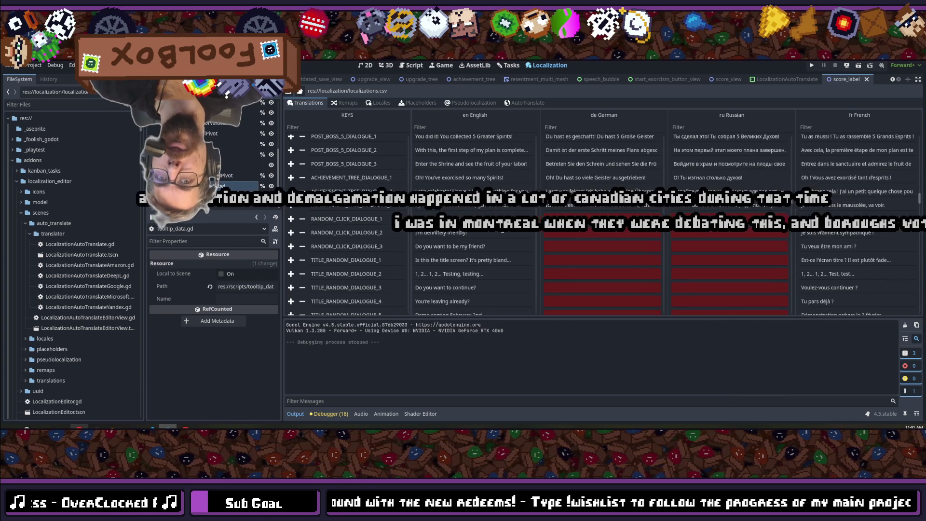
pyautogui.scroll(-15, 502, 230)
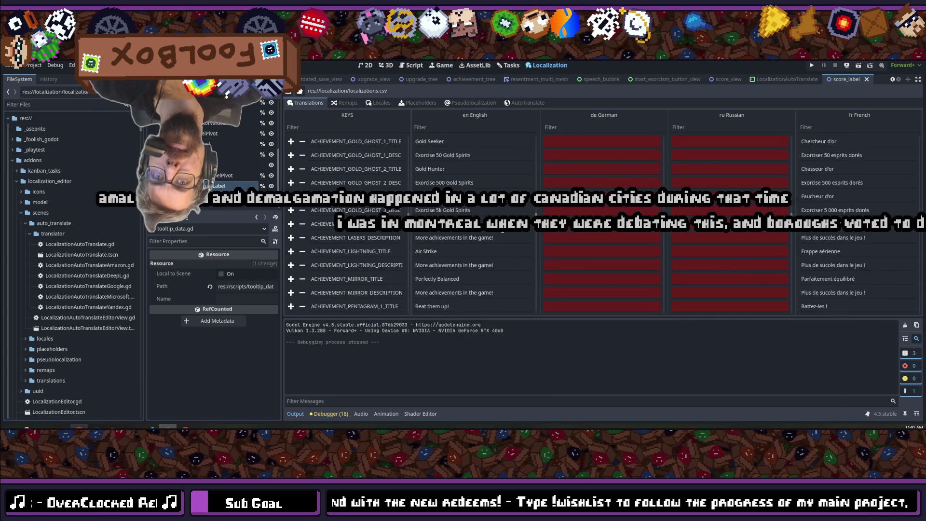
pyautogui.scroll(-3, 503, 230)
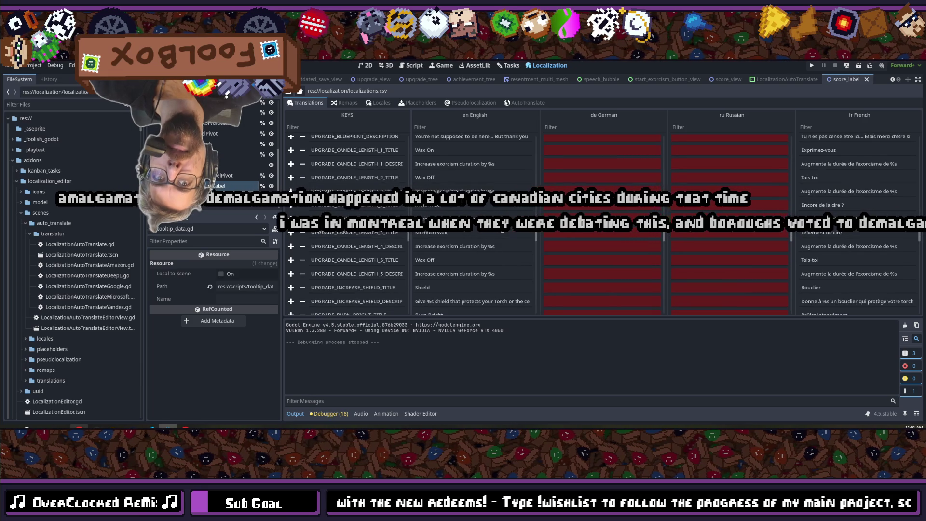
pyautogui.scroll(1, 503, 230)
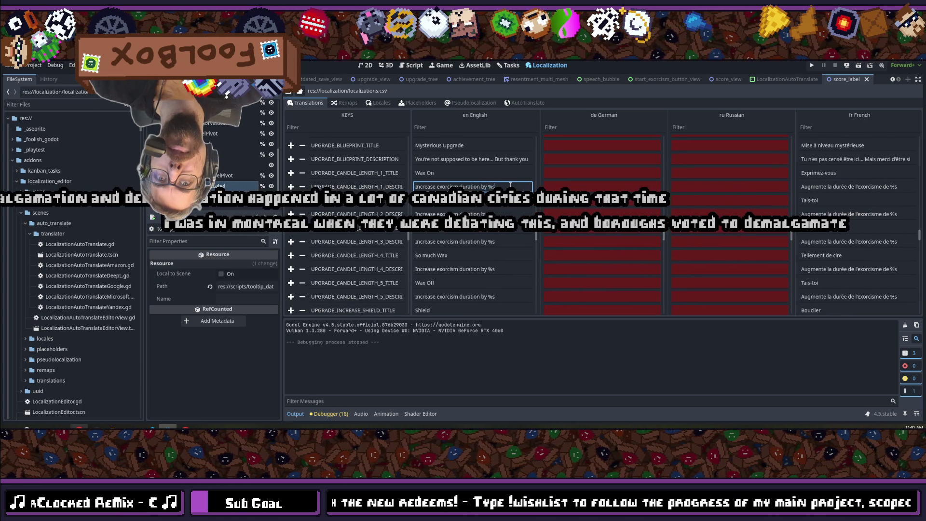
pyautogui.scroll(-4, 510, 185)
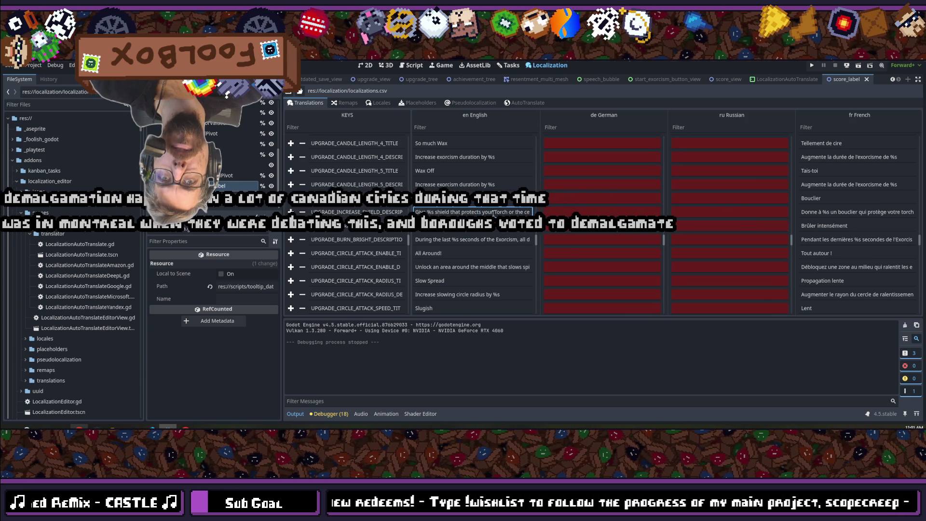
pyautogui.scroll(-2, 494, 213)
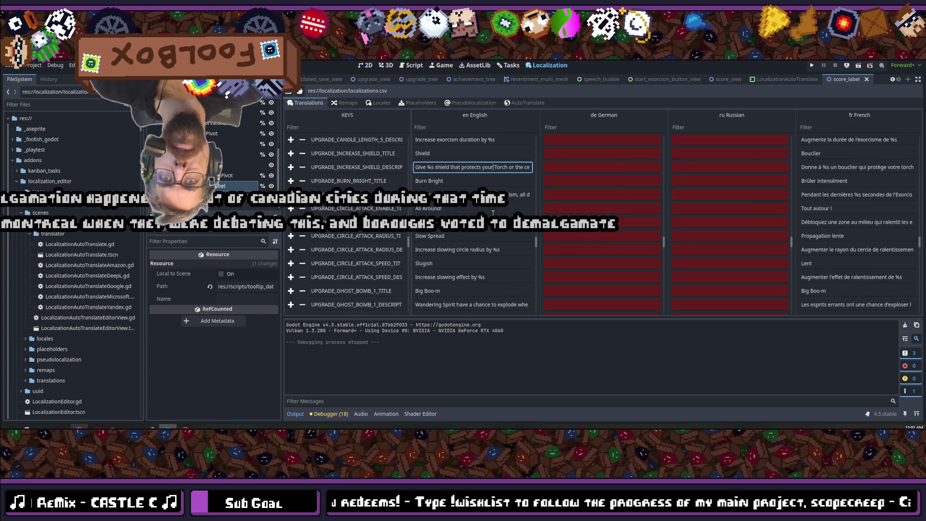
pyautogui.scroll(-3, 493, 212)
pyautogui.scroll(-6, 493, 212)
pyautogui.click(473, 228)
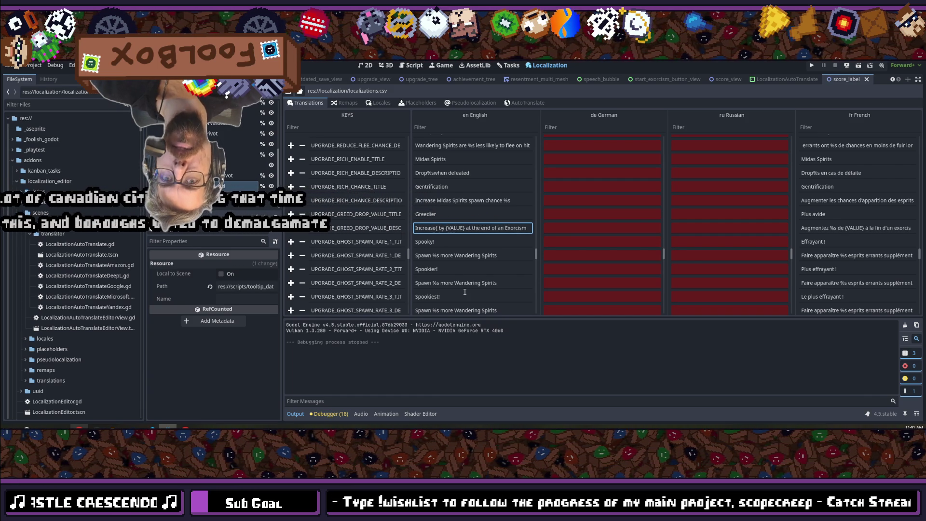
# Step: Edit the English UPGRADE_GREED_DROP_VALUE_DESC to 'Increase{GREED}by %s at the end of an Exorcism'
pyautogui.write('{GREE')
pyautogui.write('D}')
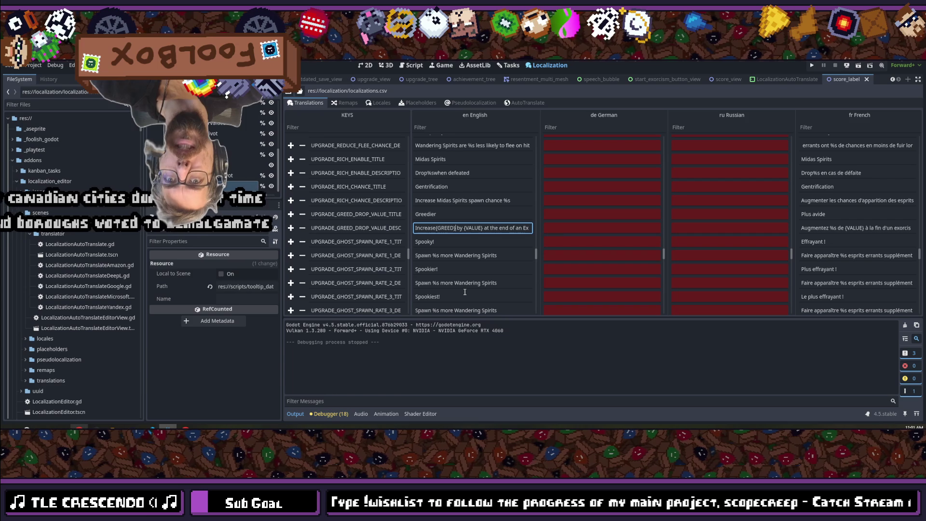
pyautogui.press('Delete')
pyautogui.moveTo(481, 230); pyautogui.dragTo(462, 230)
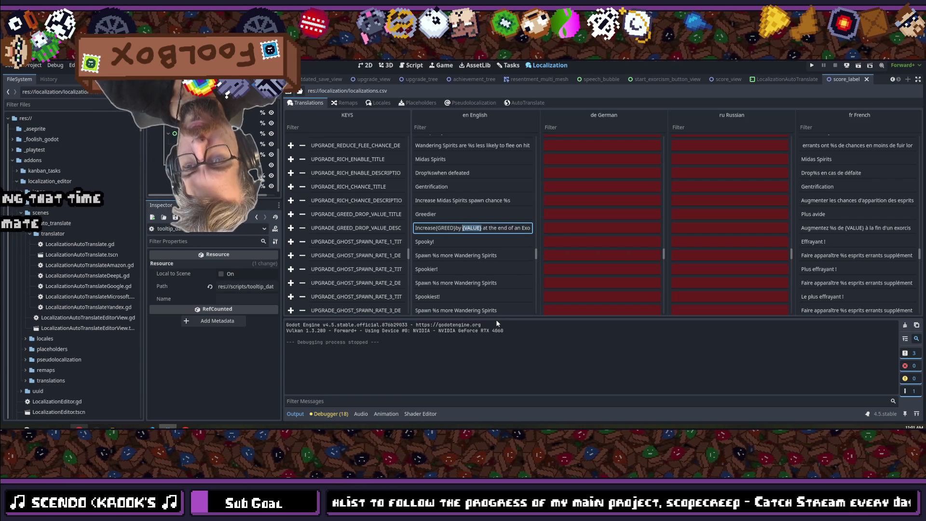
pyautogui.write('%s')
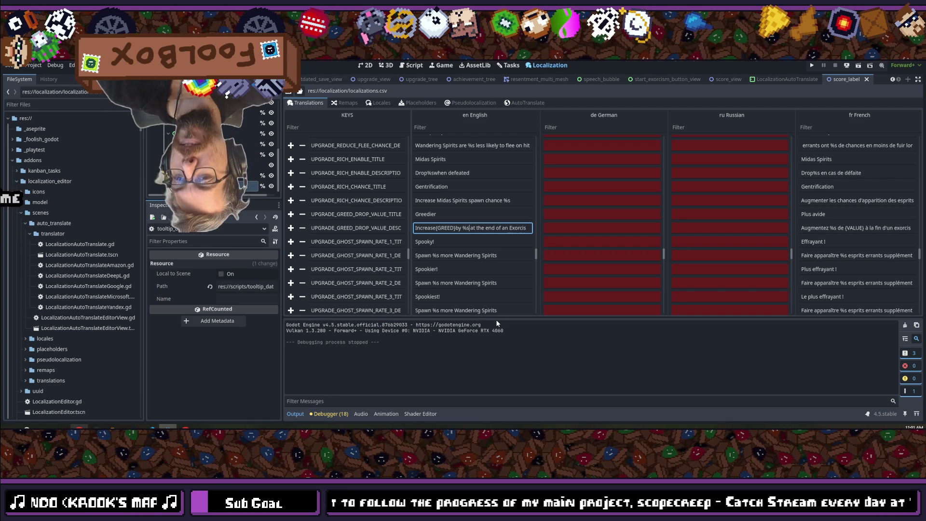
pyautogui.scroll(-1, 489, 230)
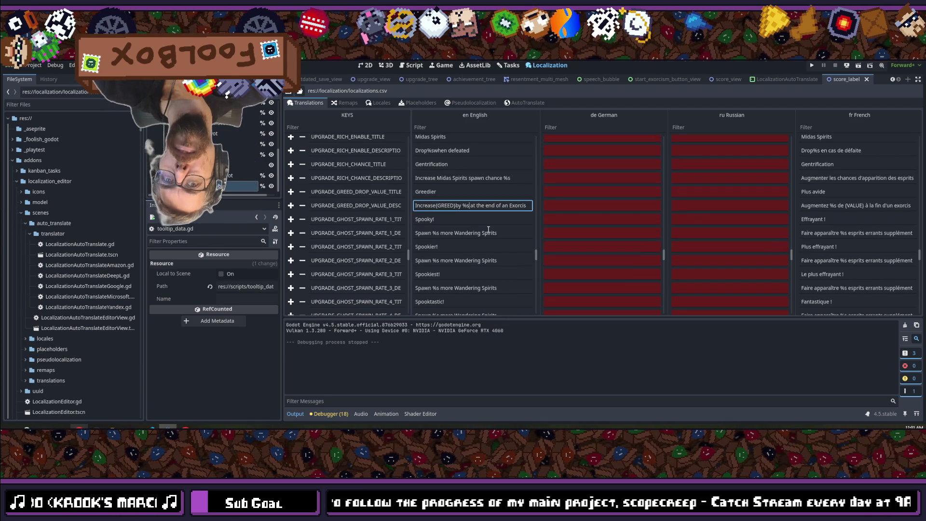
pyautogui.scroll(-1, 446, 232)
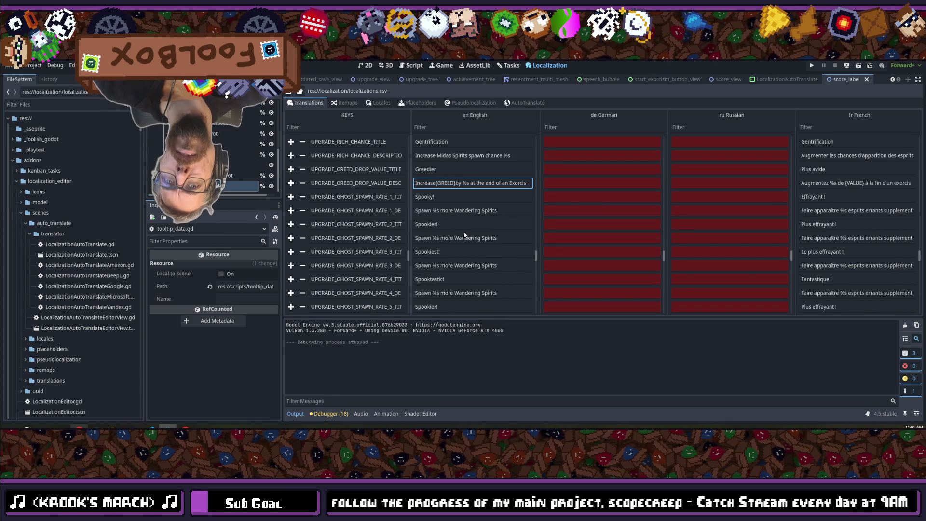
pyautogui.scroll(-2, 465, 230)
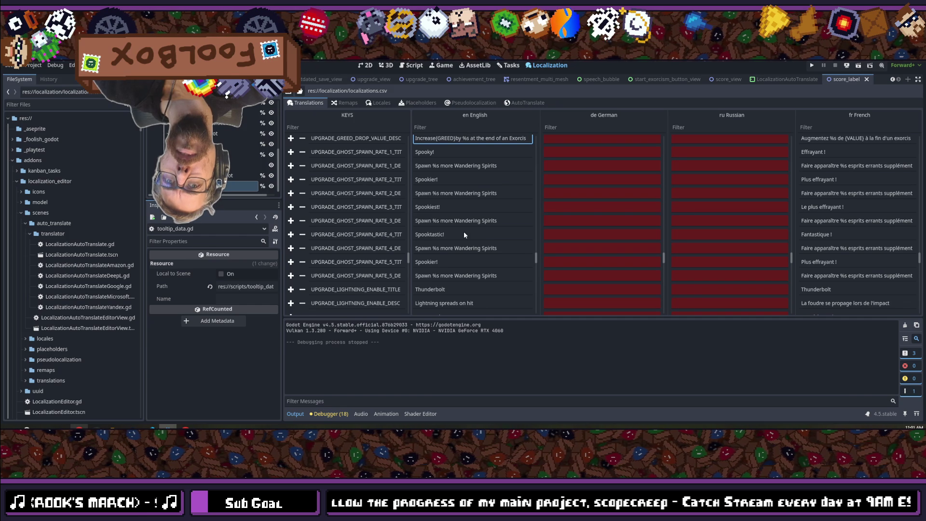
pyautogui.scroll(-2, 464, 233)
pyautogui.scroll(-2, 464, 231)
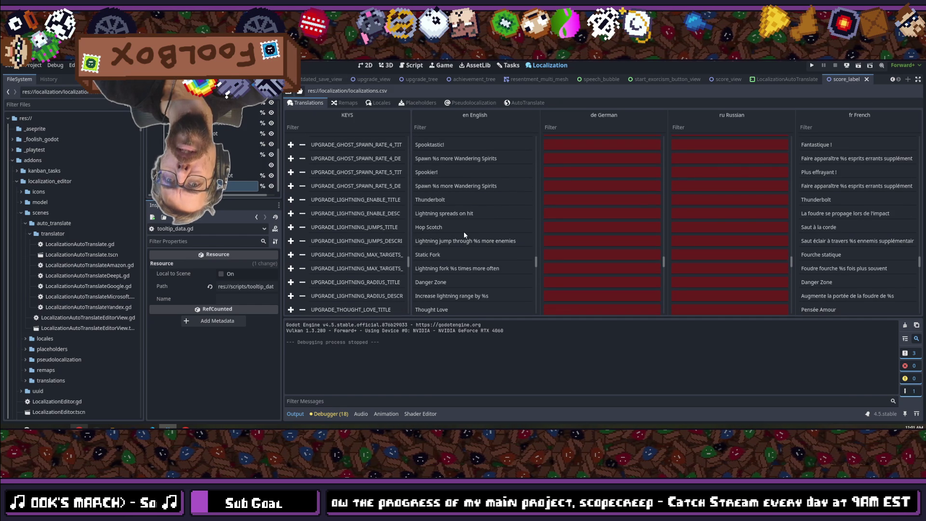
pyautogui.scroll(-2, 464, 234)
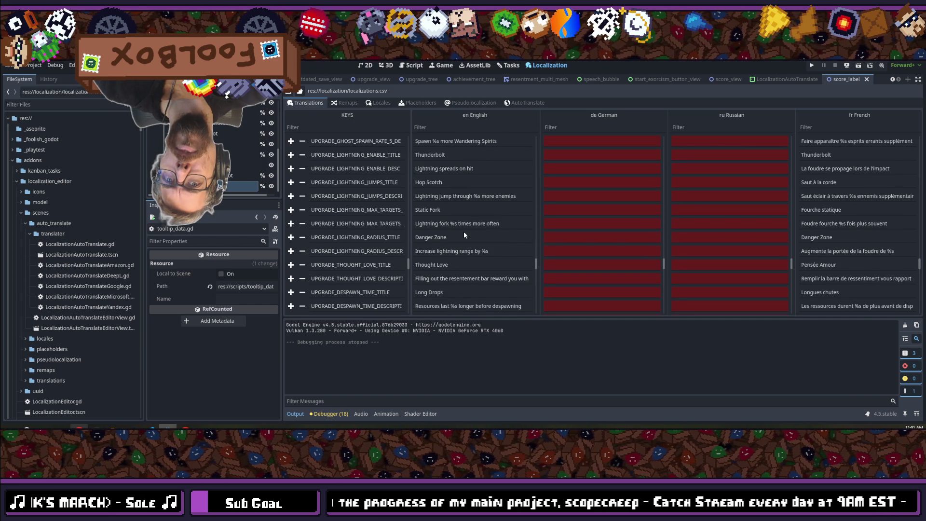
pyautogui.scroll(-2, 465, 231)
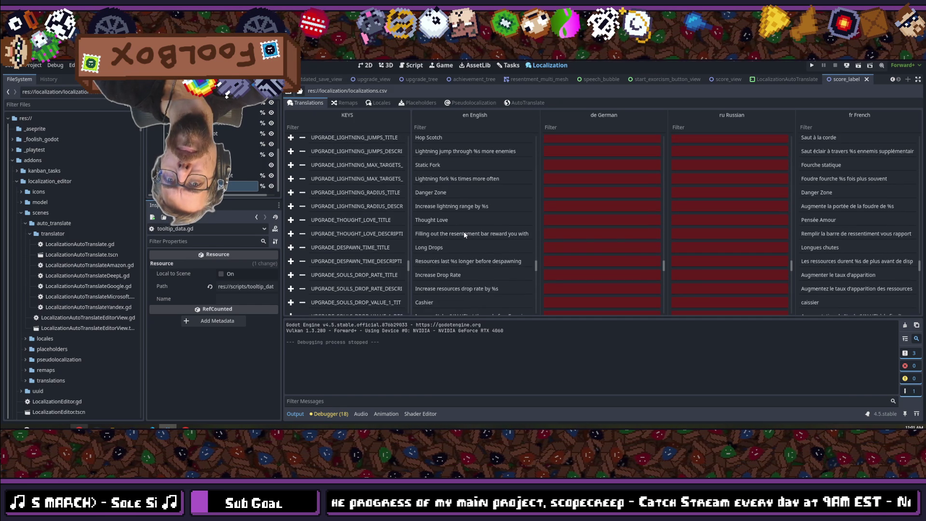
pyautogui.scroll(-1, 464, 234)
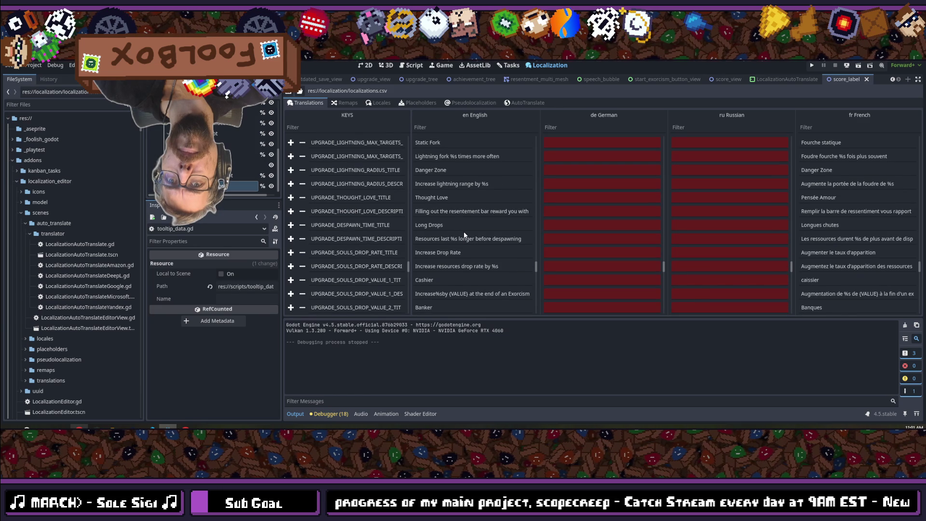
pyautogui.scroll(-2, 464, 235)
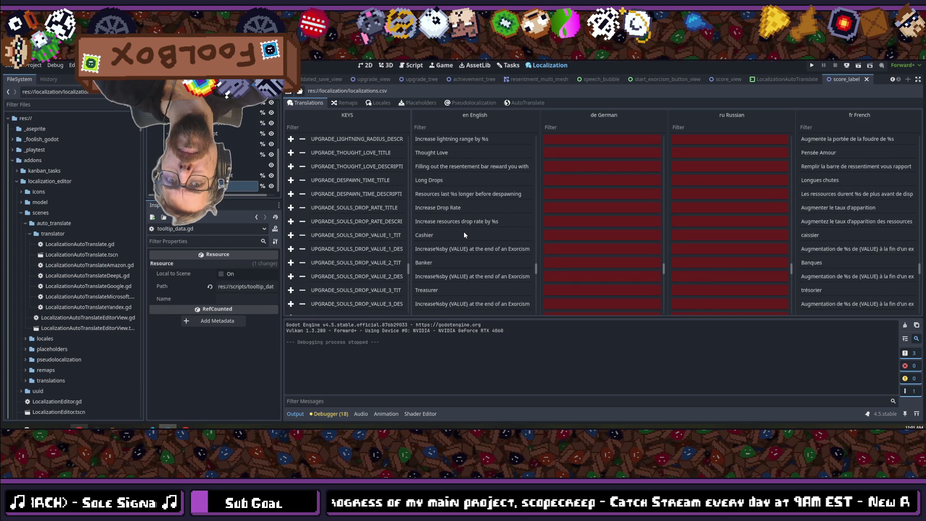
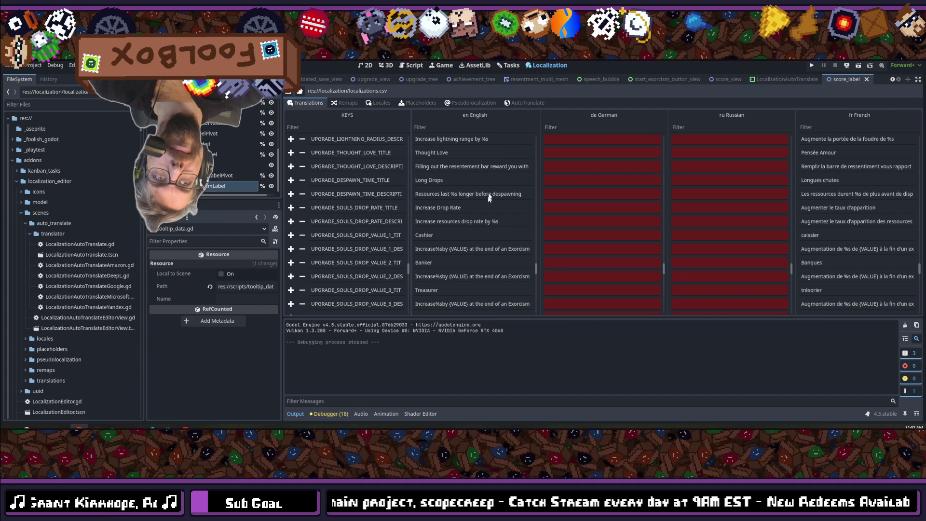
# Step: Rewrite the SOULS_DROP_VALUE_1 English description with {SOULS} after Increase and %s replacing {VALUE}
pyautogui.click(485, 222)
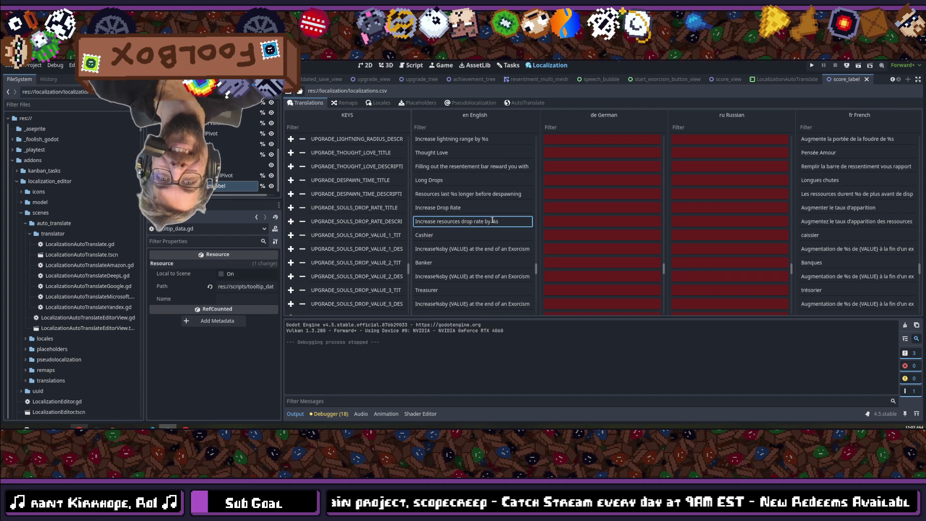
pyautogui.click(443, 249)
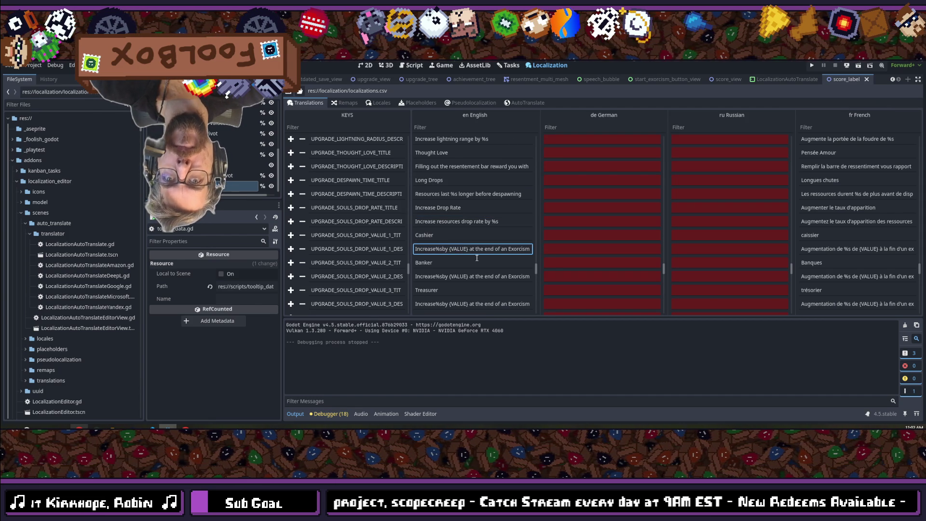
pyautogui.press('BackSpace')
pyautogui.press('BackSpace')
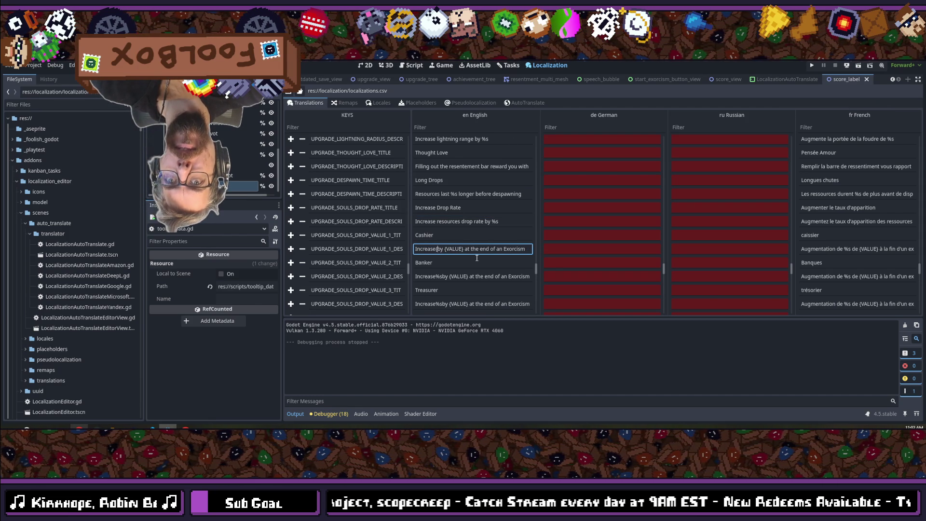
pyautogui.write('{SOULS}')
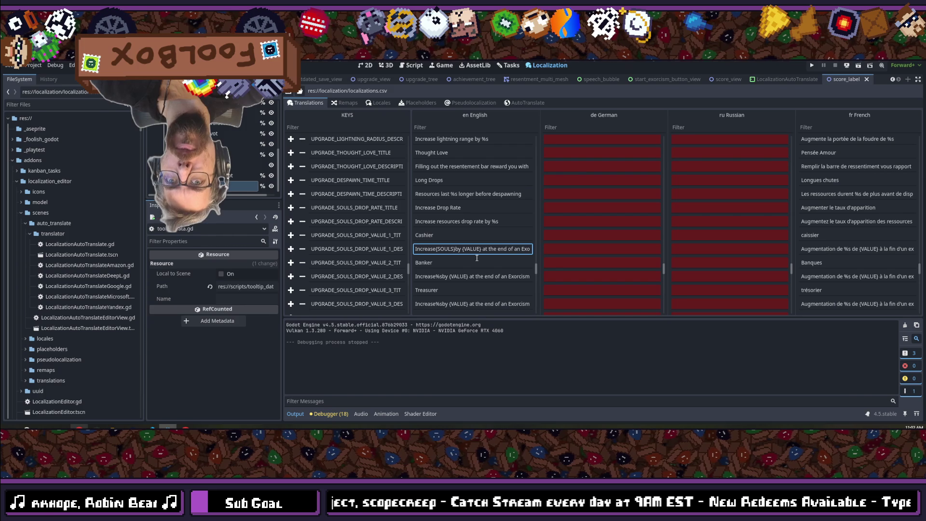
pyautogui.moveTo(482, 250); pyautogui.dragTo(461, 252)
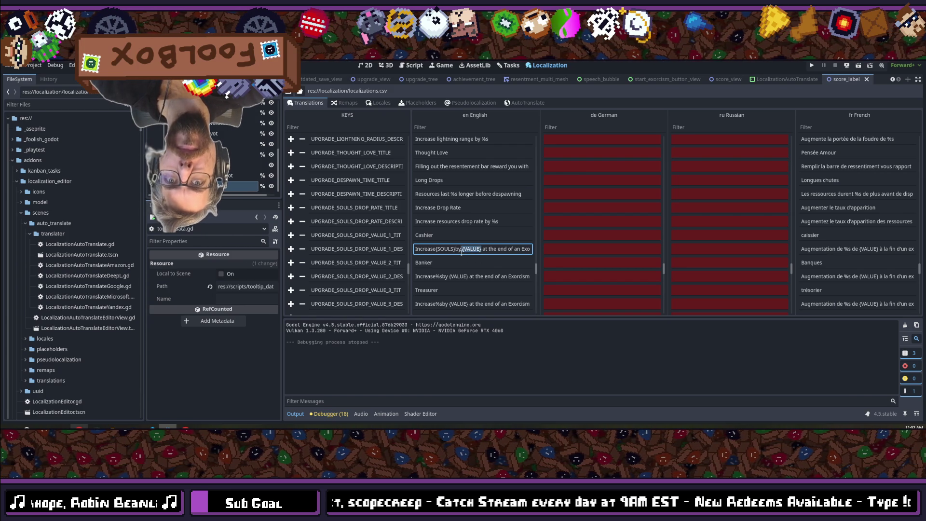
pyautogui.write('%s')
# Step: Make the same {SOULS} and %s placeholder edits in the VALUE_2 description
pyautogui.click(443, 276)
pyautogui.moveTo(443, 276); pyautogui.dragTo(438, 277)
pyautogui.write('{S')
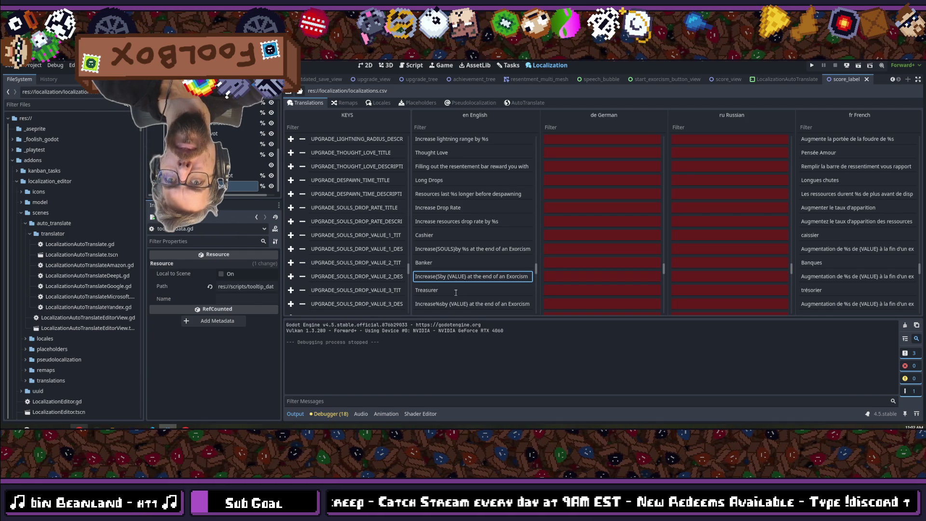
pyautogui.write('OULS}')
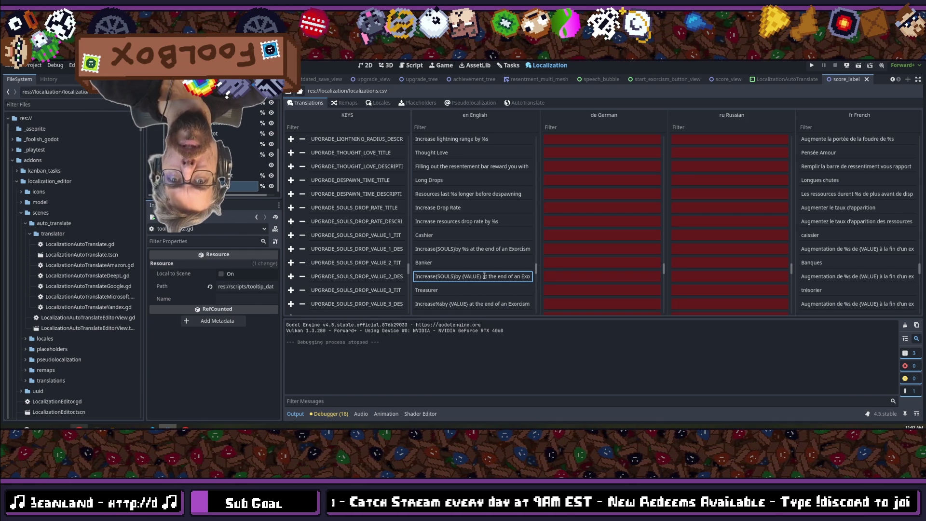
pyautogui.moveTo(482, 277); pyautogui.dragTo(462, 277)
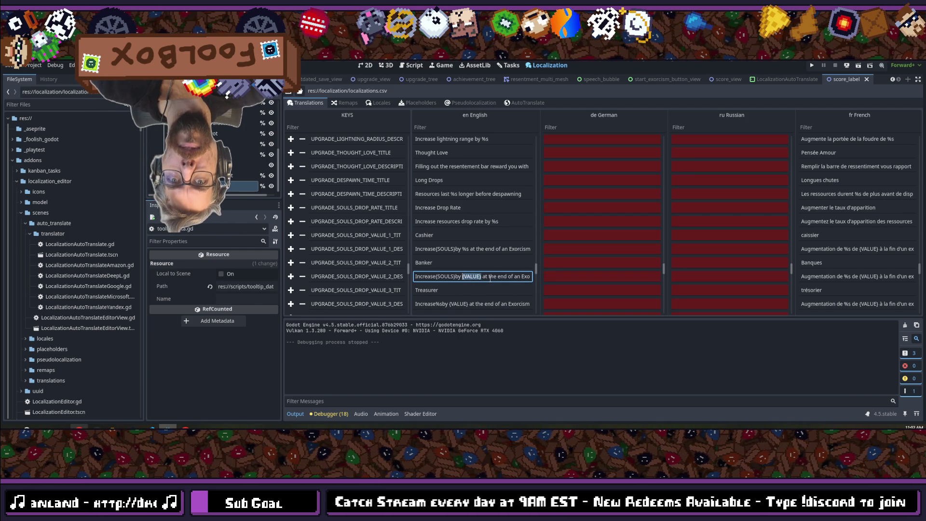
pyautogui.write('%')
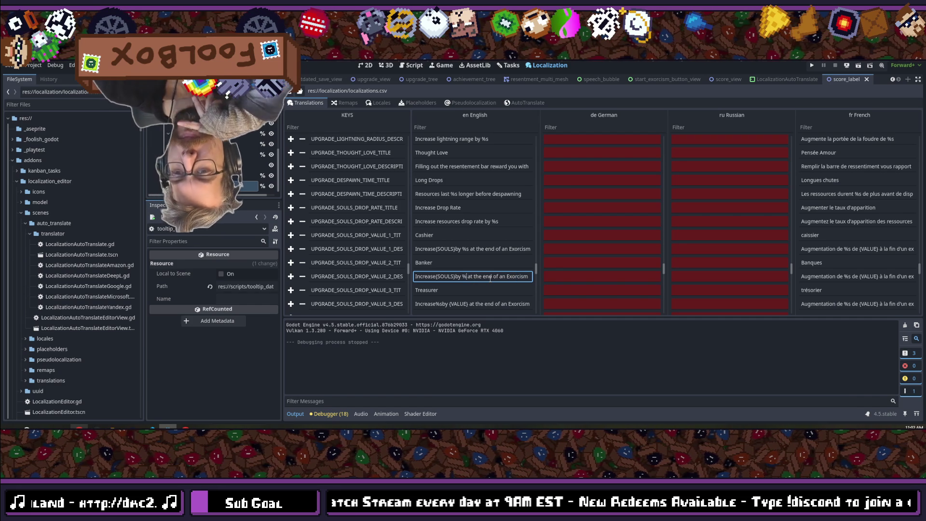
pyautogui.write('s')
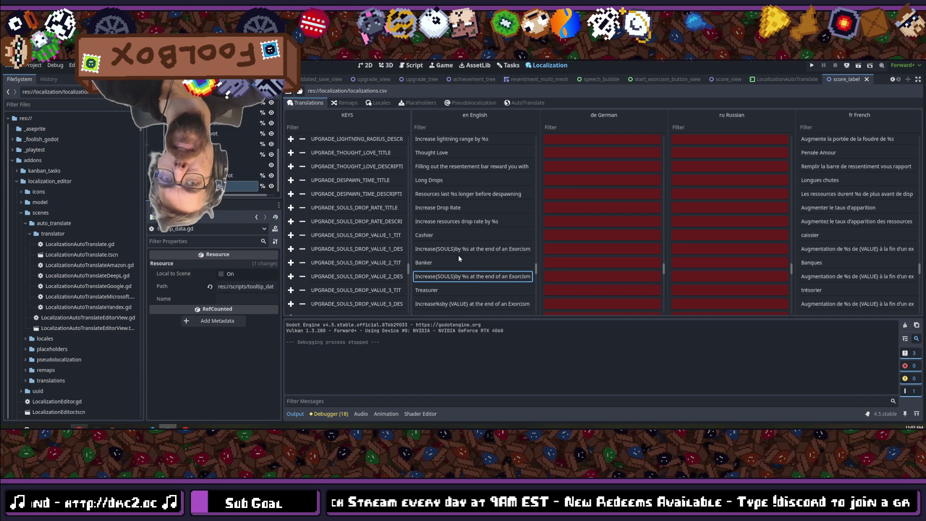
pyautogui.scroll(-3, 459, 257)
# Step: Put {SOULS} and %s into the VALUE_3 description, fixing a mistyped placeholder
pyautogui.click(437, 236)
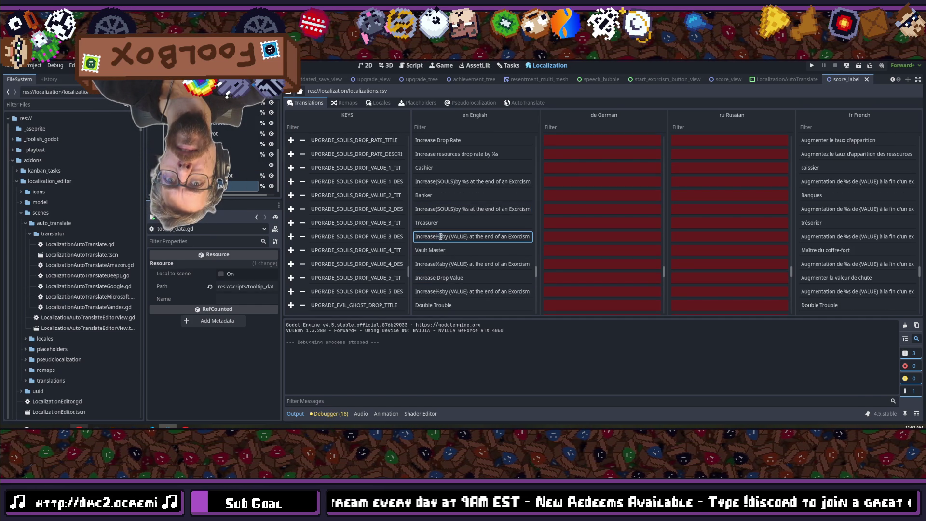
pyautogui.write('{SOULS}')
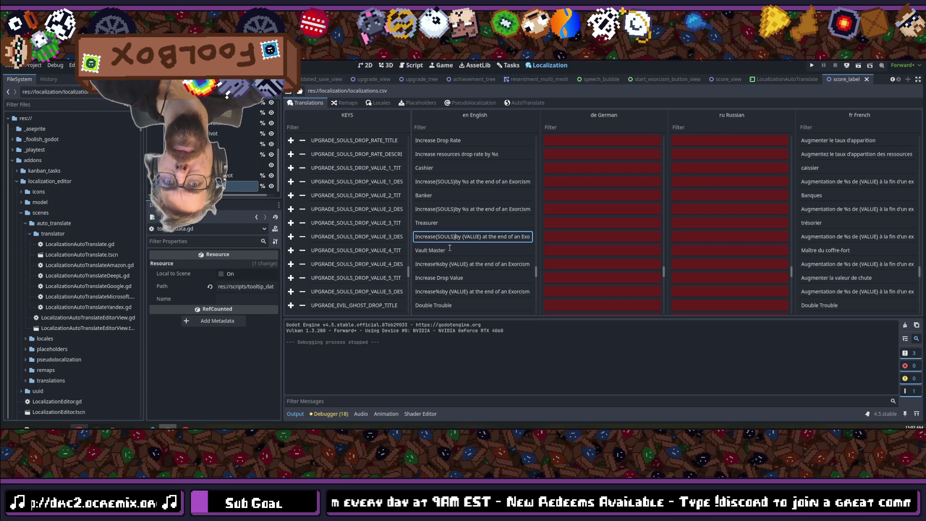
pyautogui.moveTo(482, 236); pyautogui.dragTo(462, 236)
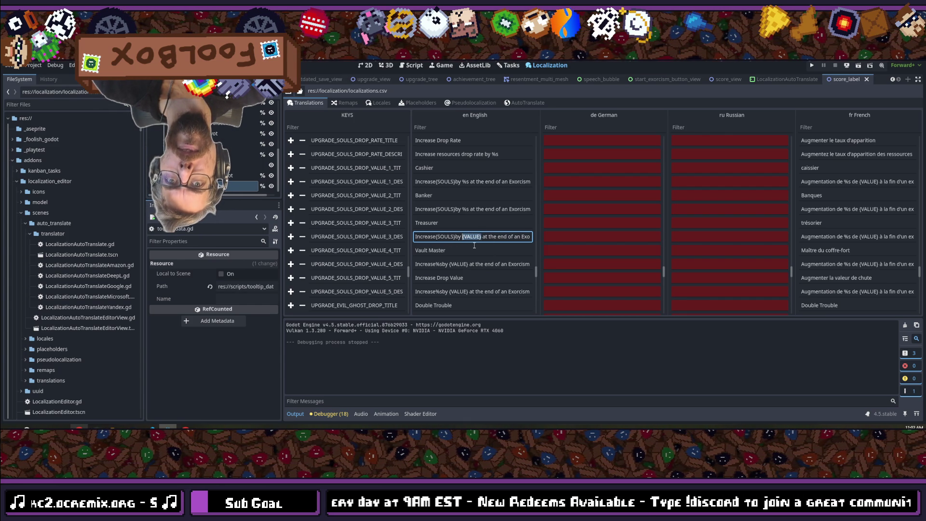
pyautogui.write('%s')
pyautogui.press('BackSpace')
pyautogui.write('s')
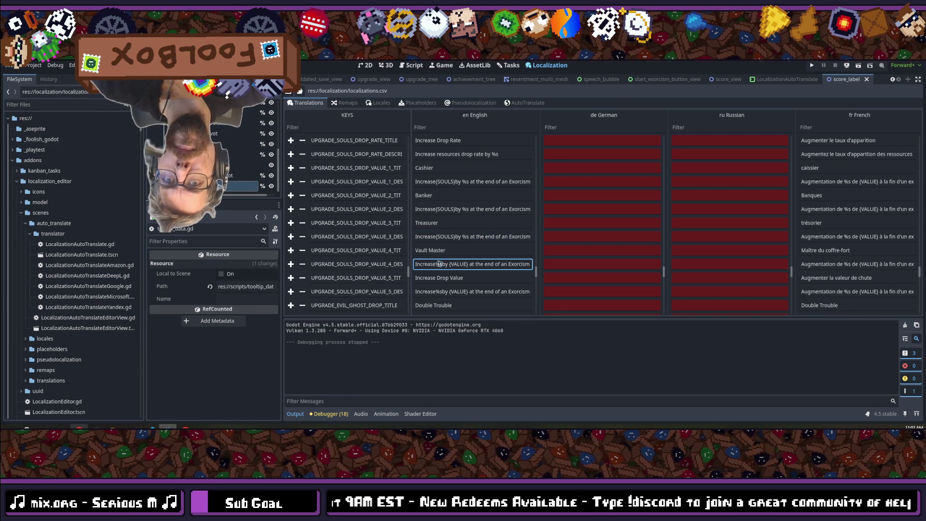
# Step: Enter '{SOULS}by %s' for VALUE_4 and swap the placeholders in the VALUE_5 description
pyautogui.write('{SOULS}by ')
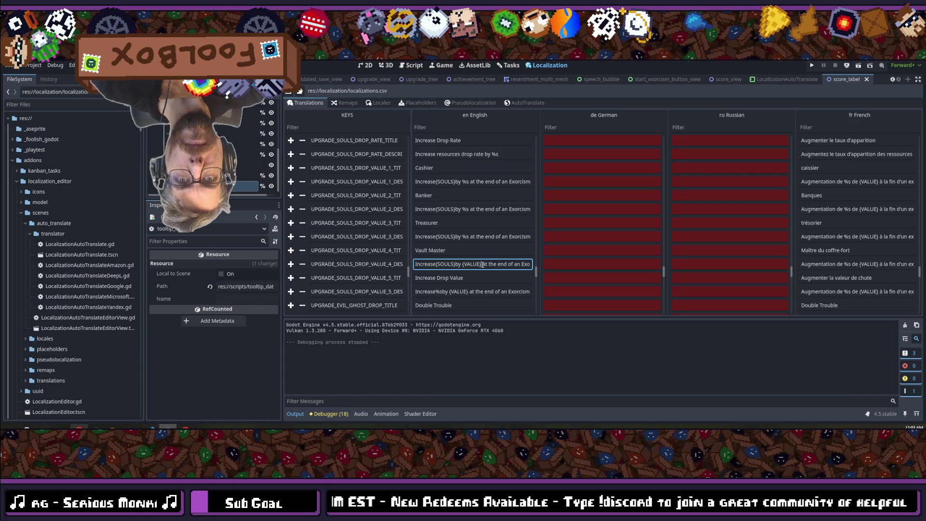
pyautogui.write('%s')
pyautogui.scroll(-1, 460, 258)
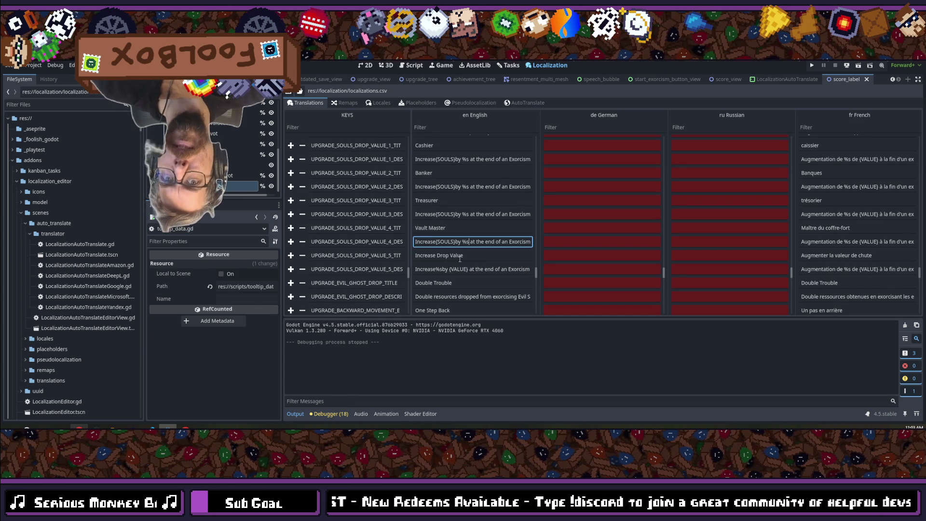
pyautogui.click(443, 270)
pyautogui.doubleClick(437, 269)
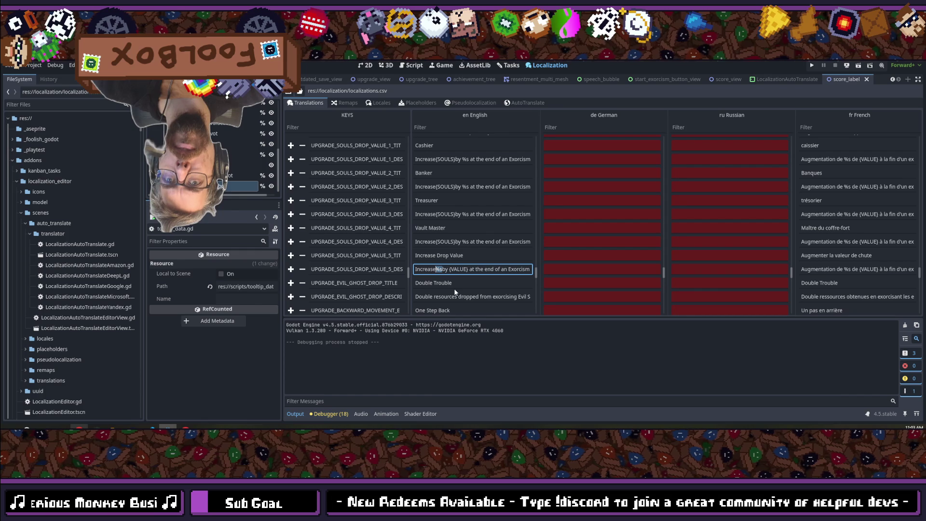
pyautogui.write('(S')
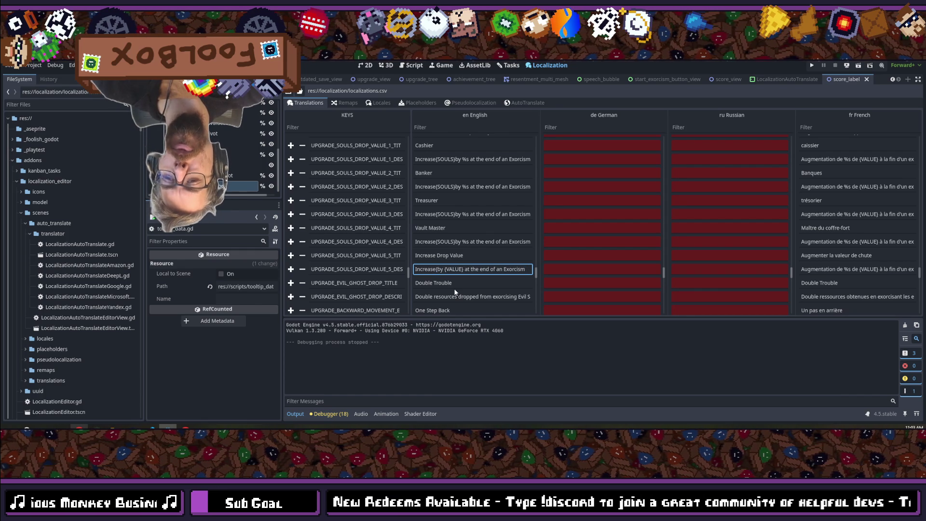
pyautogui.write('OULS)')
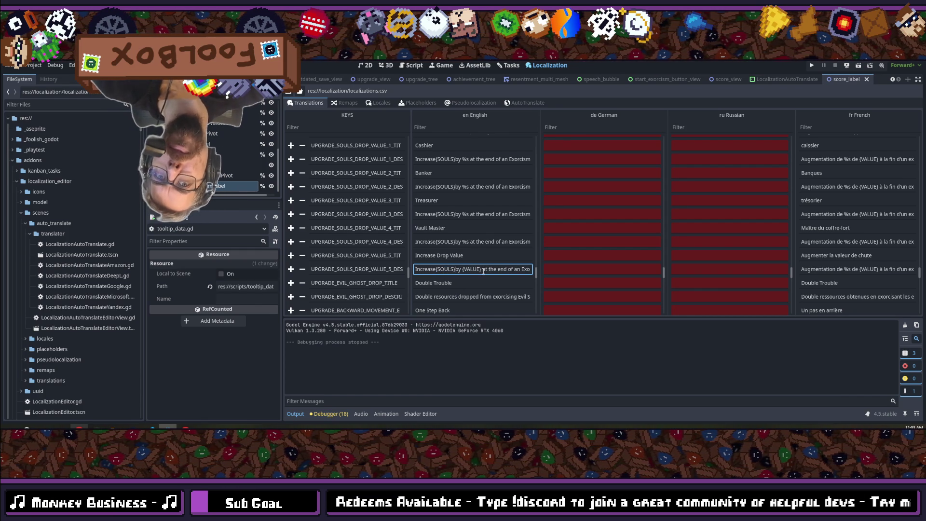
pyautogui.moveTo(481, 270); pyautogui.dragTo(465, 270)
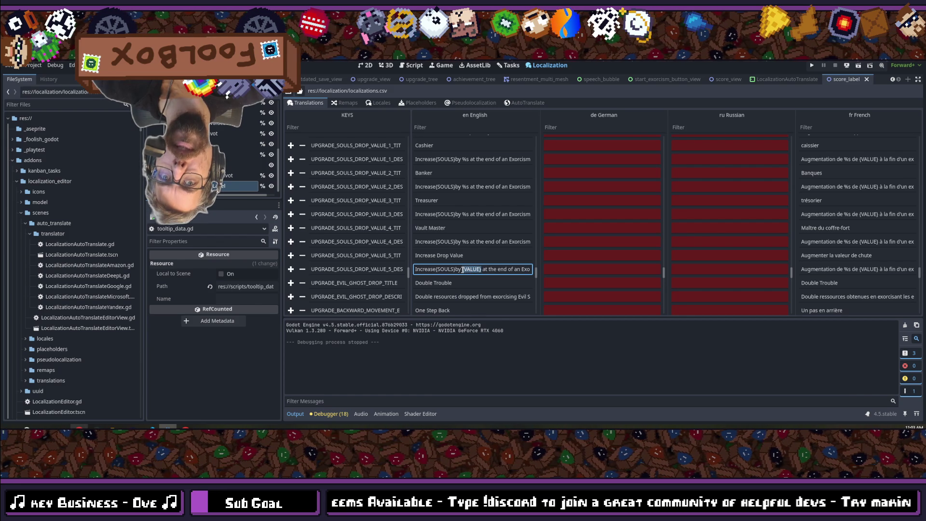
pyautogui.write('%s')
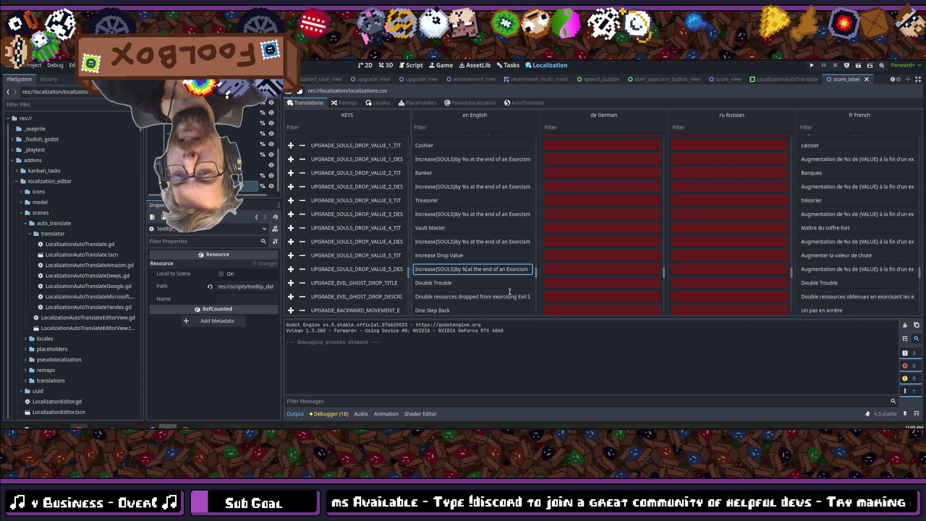
pyautogui.scroll(-3, 499, 240)
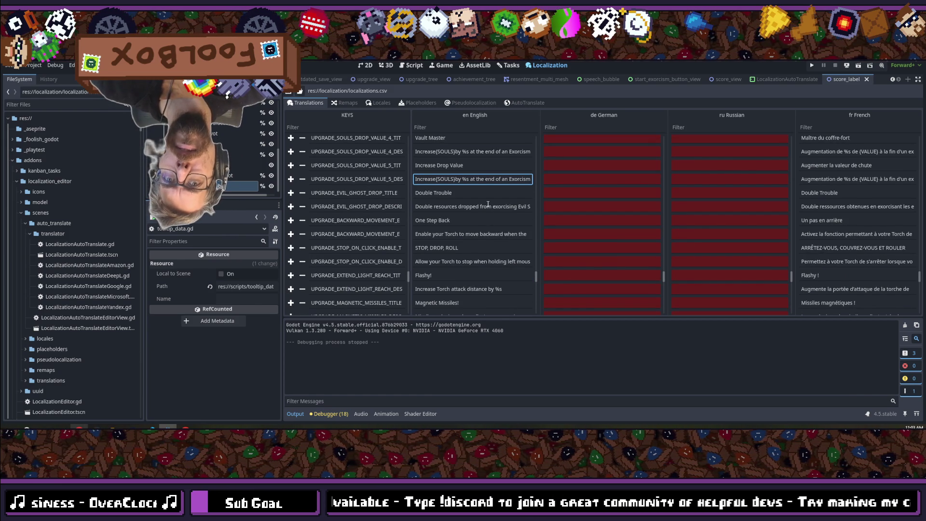
pyautogui.scroll(-1, 488, 204)
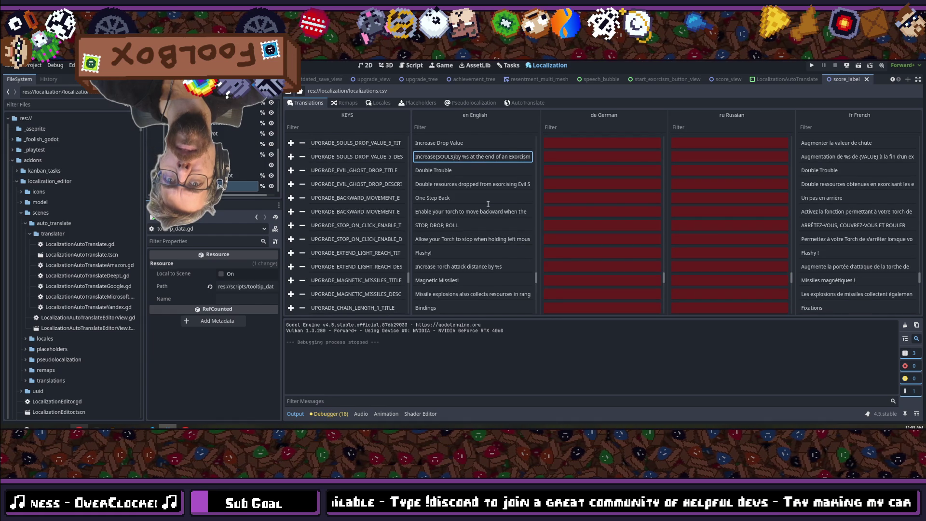
pyautogui.scroll(-2, 488, 204)
pyautogui.scroll(-2, 488, 204)
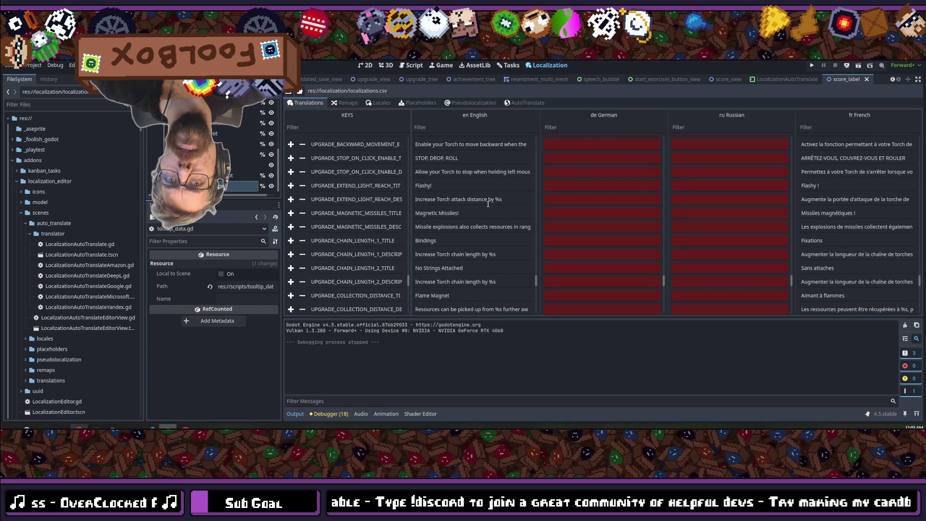
pyautogui.scroll(-1, 488, 204)
pyautogui.scroll(-2, 488, 204)
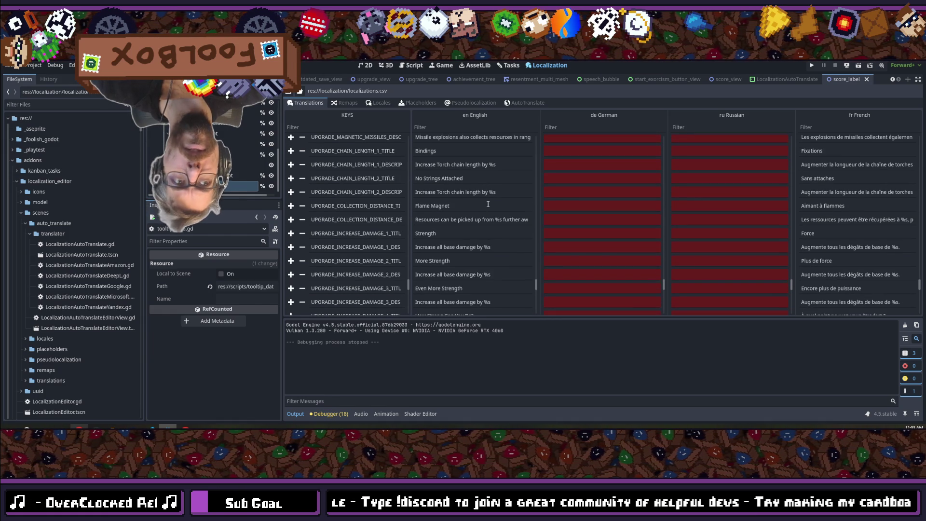
pyautogui.scroll(-5, 488, 204)
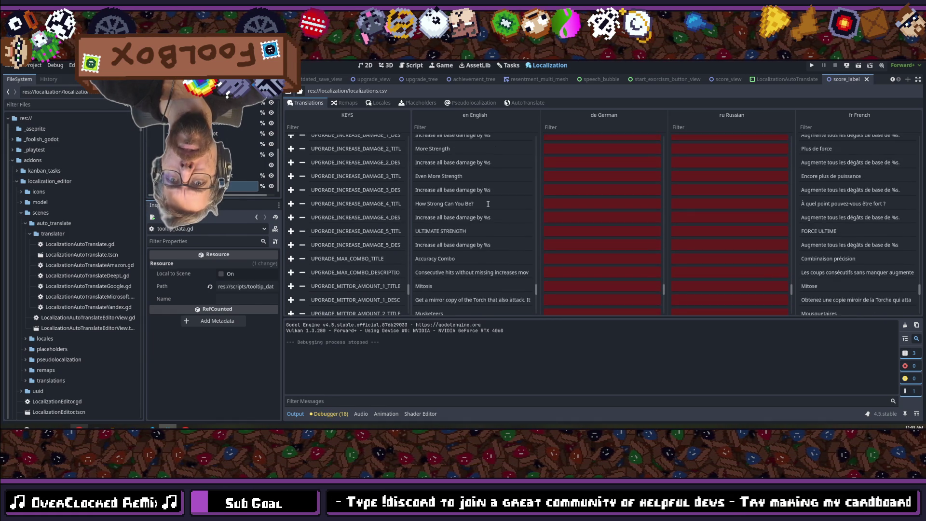
pyautogui.scroll(-4, 488, 204)
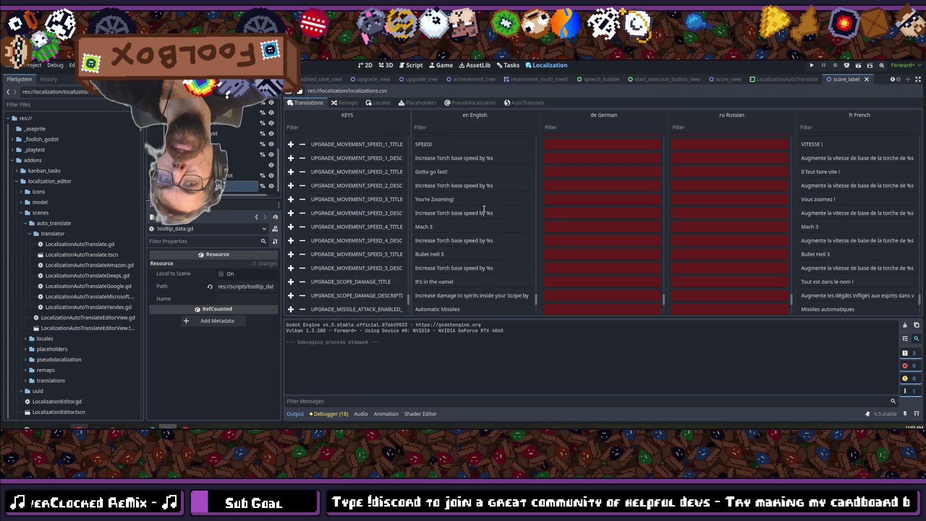
pyautogui.scroll(-3, 484, 209)
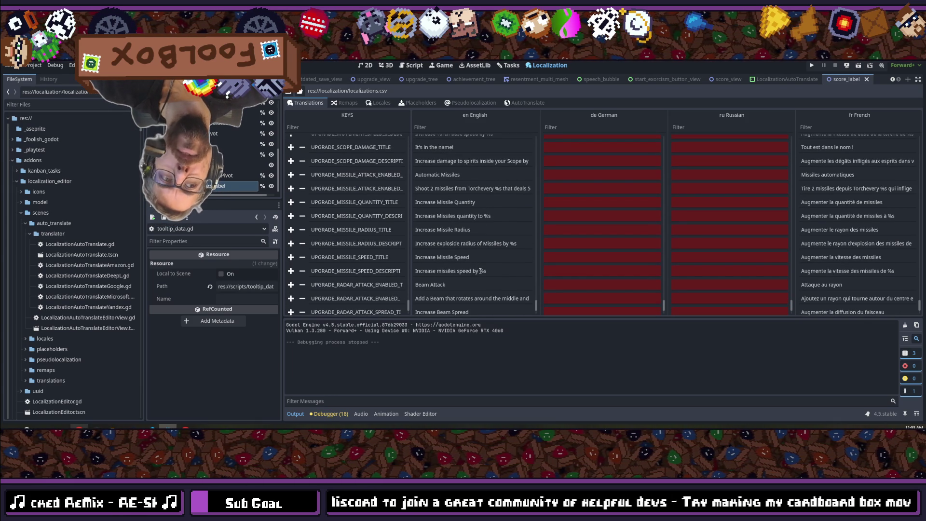
pyautogui.scroll(-2, 481, 271)
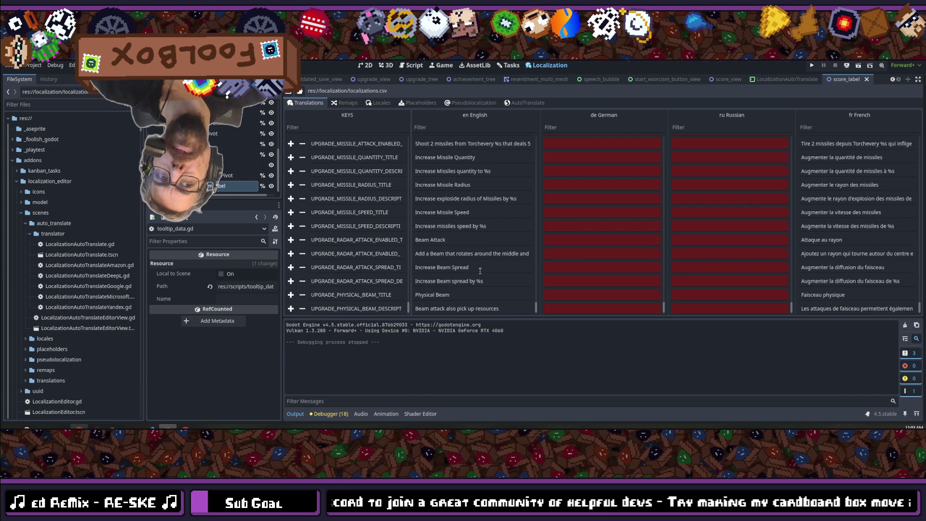
pyautogui.scroll(-1, 480, 271)
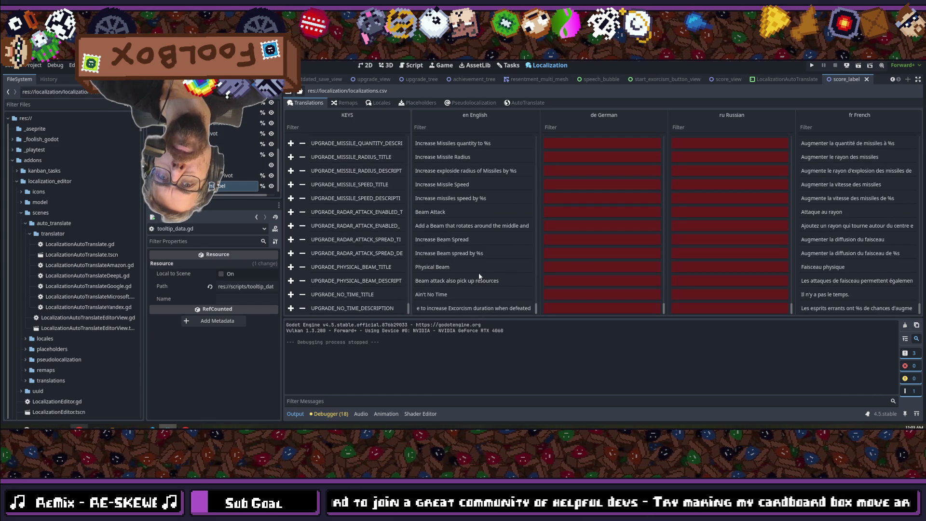
pyautogui.scroll(-8, 479, 276)
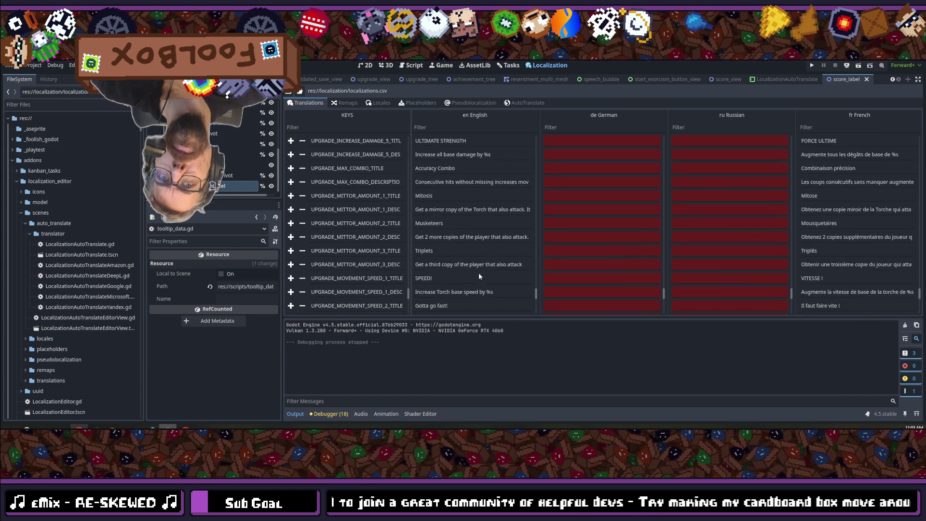
pyautogui.scroll(1, 479, 273)
pyautogui.scroll(1, 478, 273)
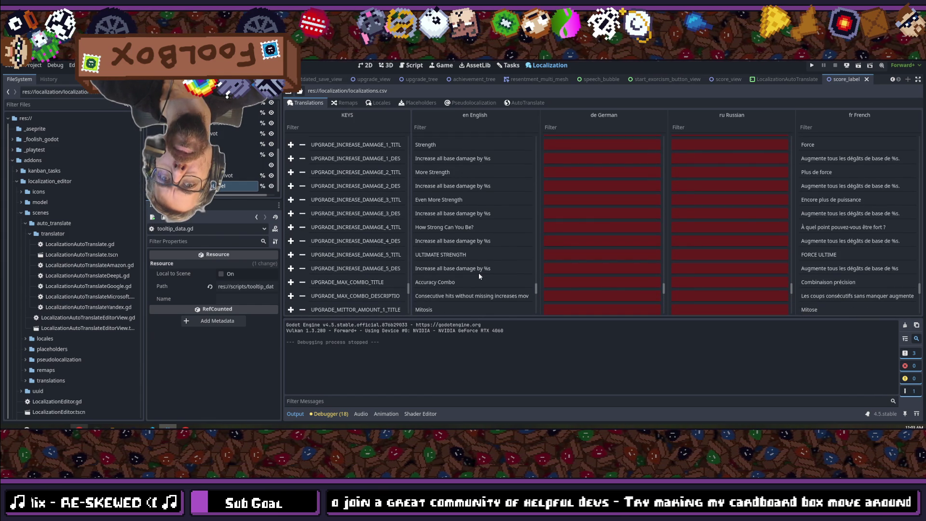
pyautogui.scroll(2, 479, 275)
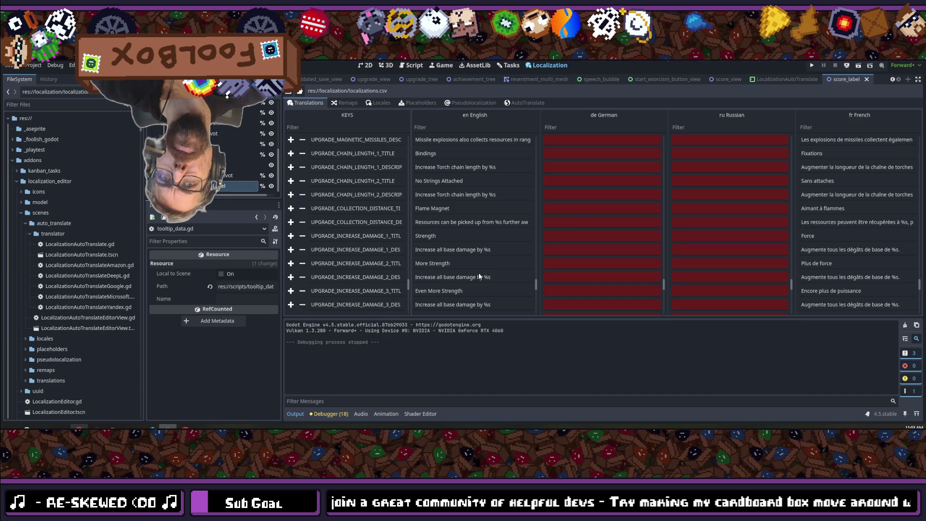
pyautogui.scroll(1, 478, 273)
pyautogui.scroll(3, 479, 273)
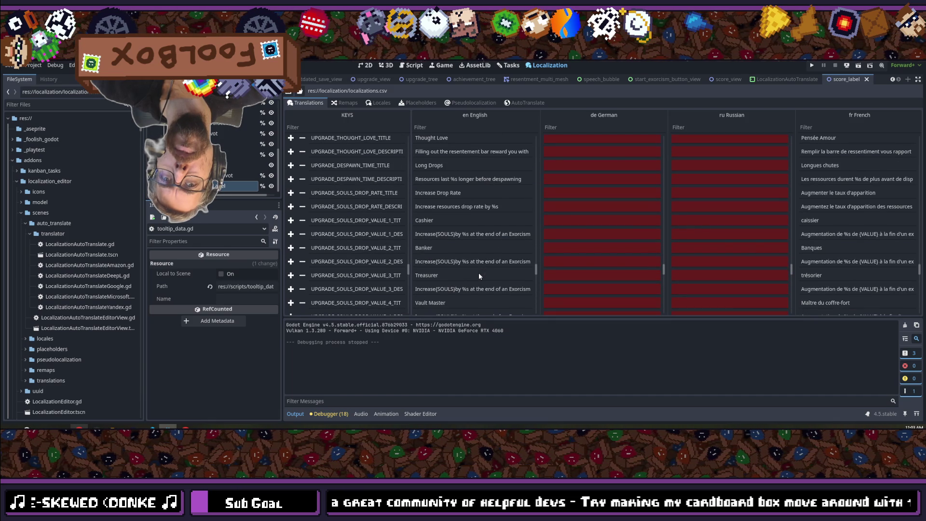
pyautogui.scroll(2, 478, 273)
pyautogui.scroll(3, 479, 273)
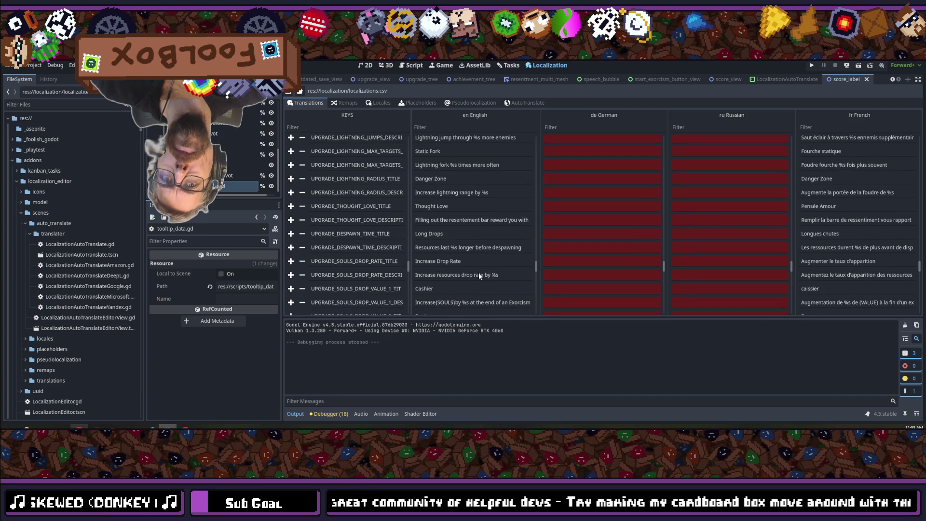
pyautogui.scroll(6, 479, 275)
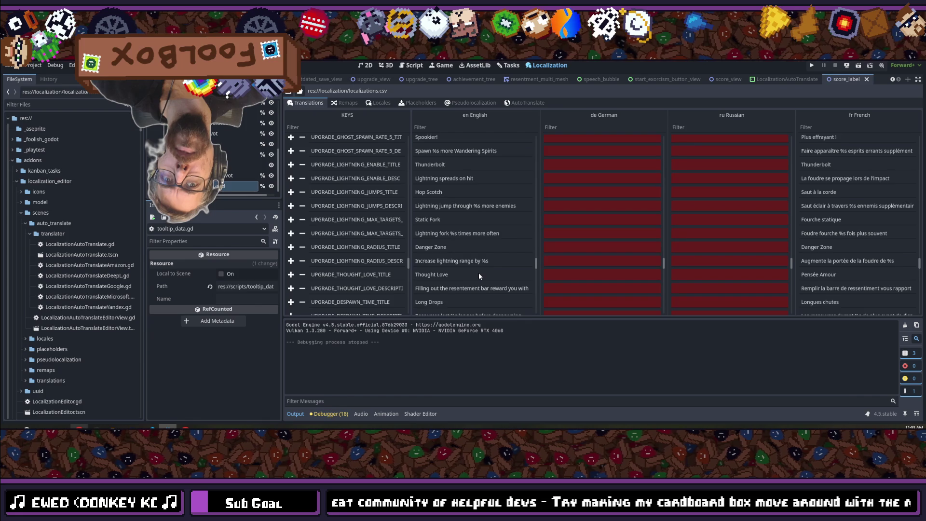
pyautogui.scroll(4, 479, 276)
pyautogui.scroll(5, 479, 273)
pyautogui.scroll(3, 479, 274)
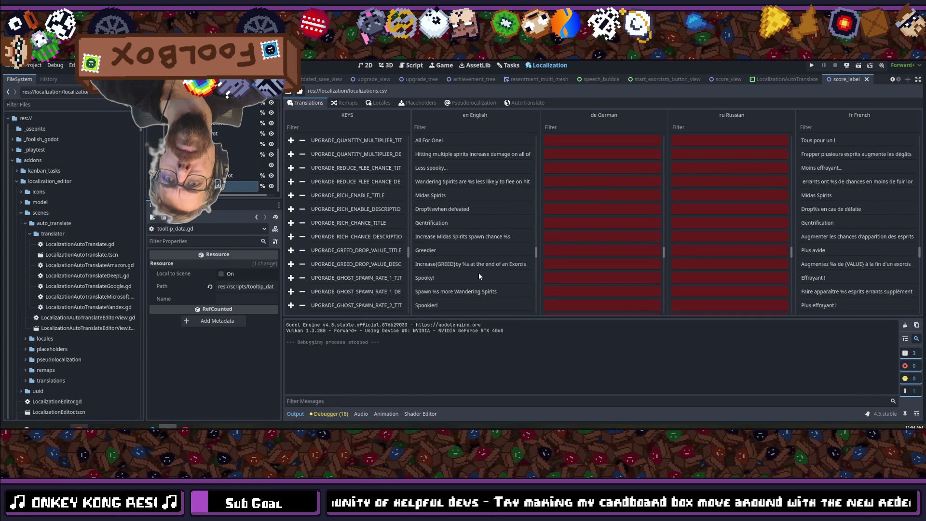
pyautogui.scroll(6, 479, 273)
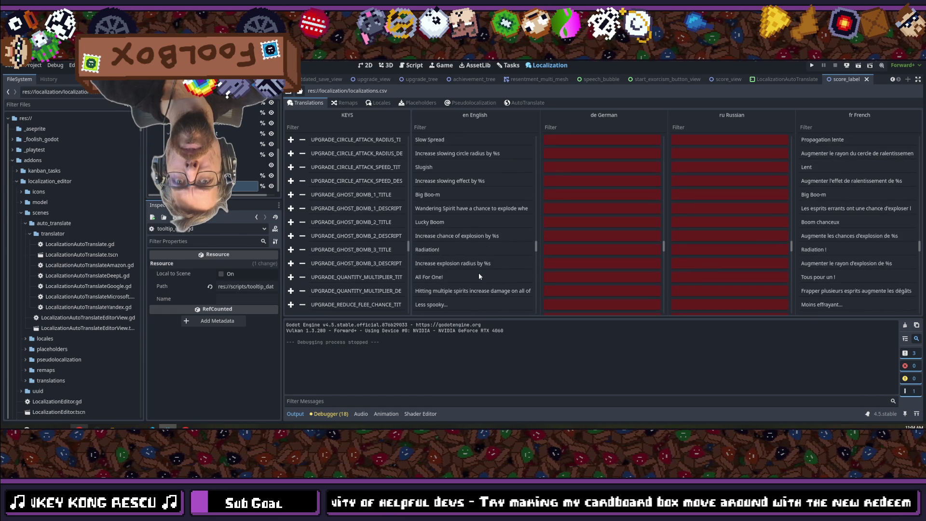
pyautogui.scroll(3, 479, 273)
pyautogui.scroll(13, 479, 273)
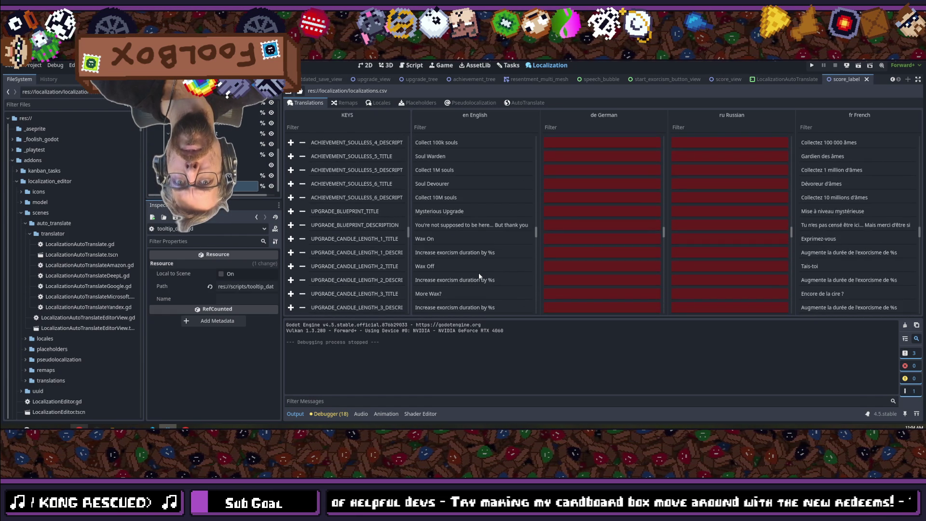
pyautogui.scroll(3, 478, 273)
pyautogui.scroll(-3, 479, 273)
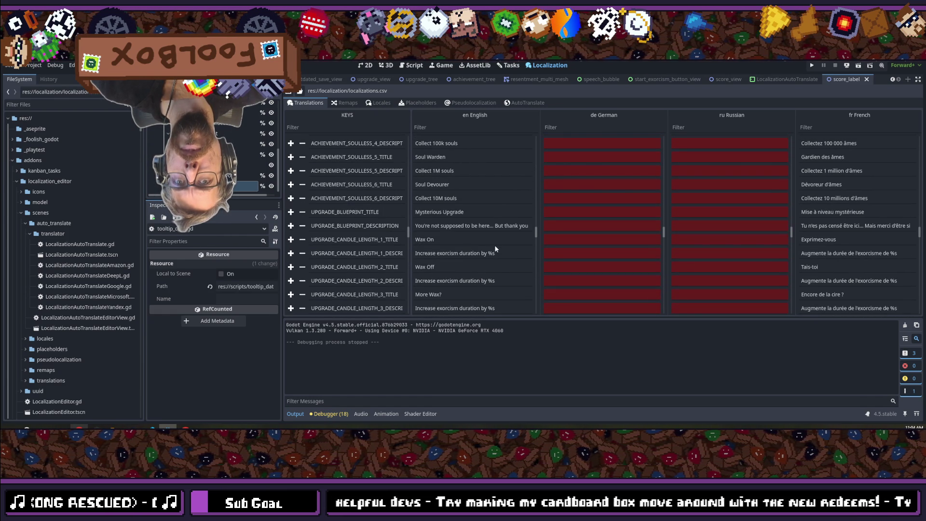
pyautogui.doubleClick(488, 252)
pyautogui.moveTo(489, 252); pyautogui.dragTo(499, 252)
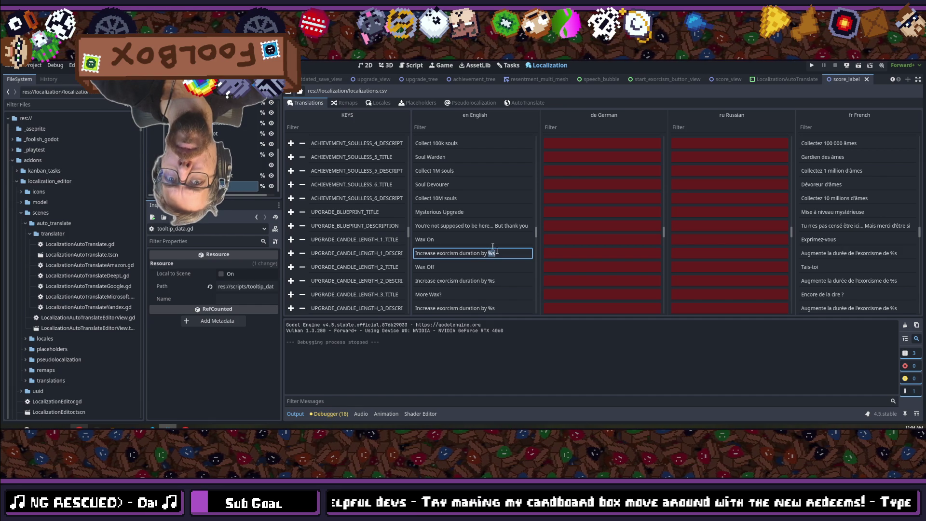
# Step: Type [VALUE] in the first candle-length description, then paste it over %s in the other four
pyautogui.write('[VALUE')
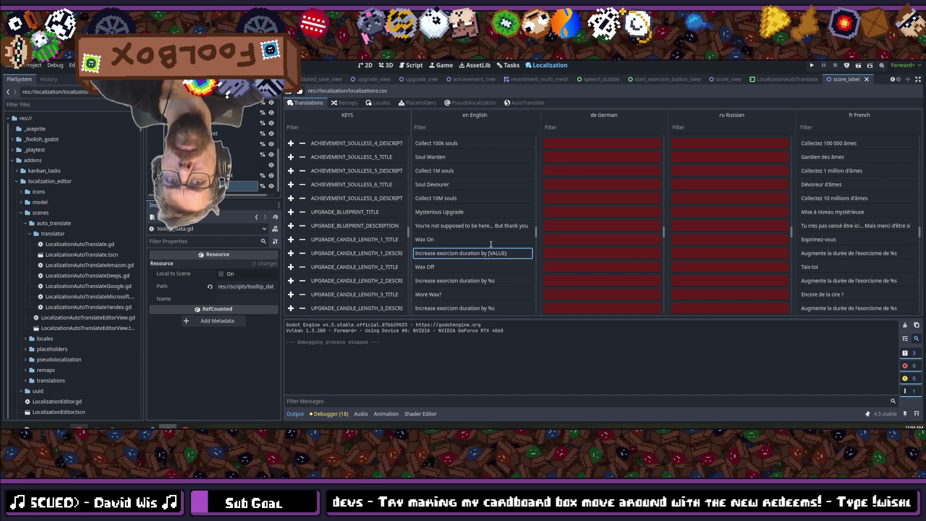
pyautogui.write(']')
pyautogui.doubleClick(490, 255)
pyautogui.hotkey('ctrl', 'c')
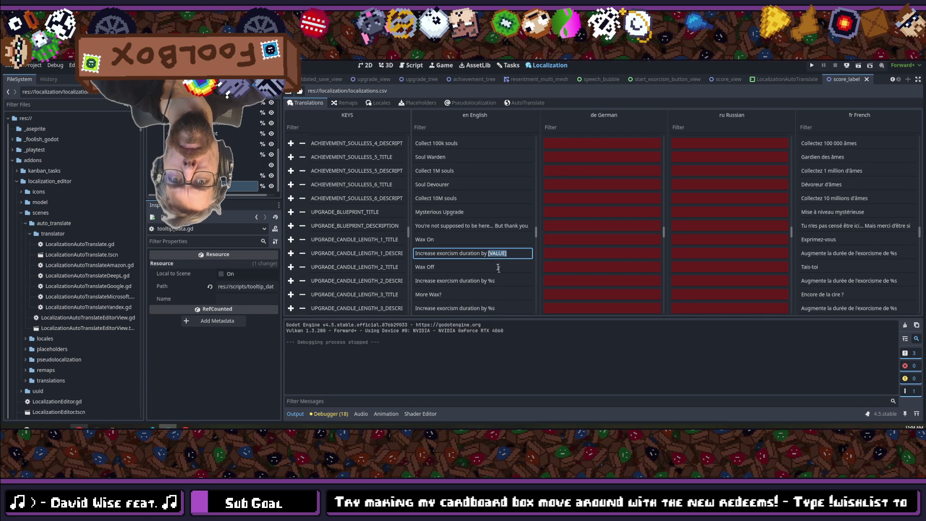
pyautogui.scroll(-1, 499, 269)
pyautogui.click(492, 258)
pyautogui.doubleClick(492, 259)
pyautogui.hotkey('ctrl', 'v')
pyautogui.click(490, 286)
pyautogui.doubleClick(490, 286)
pyautogui.hotkey('ctrl', 'v')
pyautogui.scroll(-3, 490, 285)
pyautogui.doubleClick(490, 247)
pyautogui.hotkey('ctrl', 'v')
pyautogui.click(491, 274)
pyautogui.doubleClick(491, 274)
pyautogui.hotkey('ctrl', 'v')
pyautogui.scroll(-3, 490, 260)
# Step: Replace %s with [VALUE] in the shield, burn-bright, circle radius and circle speed descriptions
pyautogui.click(431, 234)
pyautogui.doubleClick(431, 234)
pyautogui.hotkey('ctrl', 'v')
pyautogui.moveTo(440, 235); pyautogui.dragTo(540, 234)
pyautogui.click(492, 233)
pyautogui.scroll(-1, 463, 236)
pyautogui.click(457, 237)
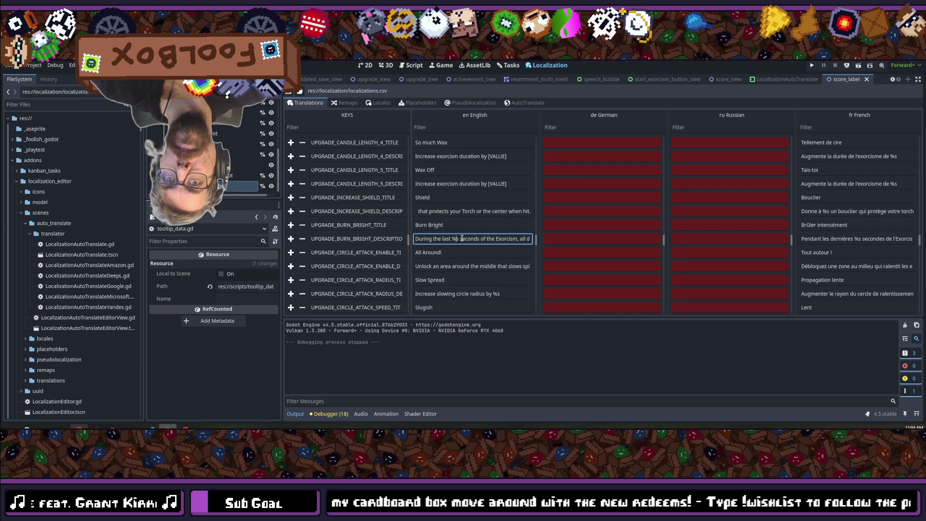
pyautogui.moveTo(462, 238); pyautogui.dragTo(452, 239)
pyautogui.hotkey('ctrl', 'v')
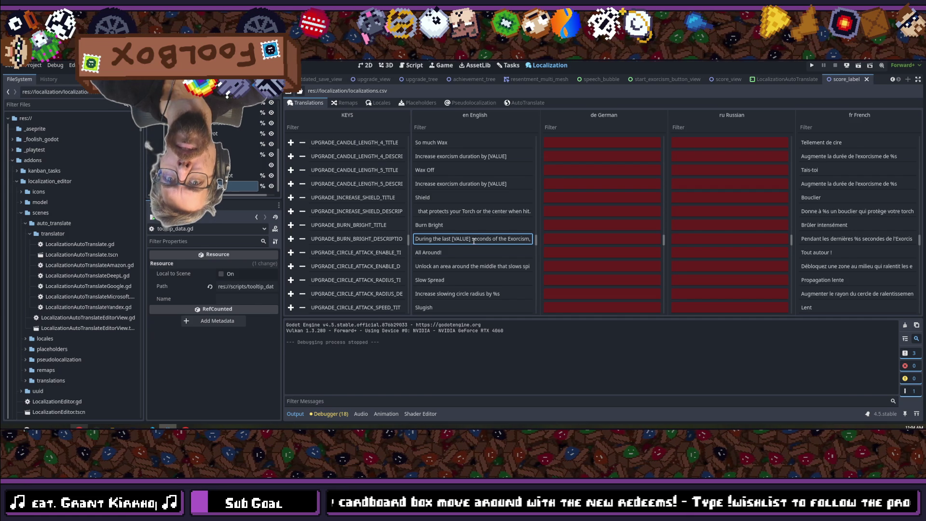
pyautogui.scroll(-2, 475, 240)
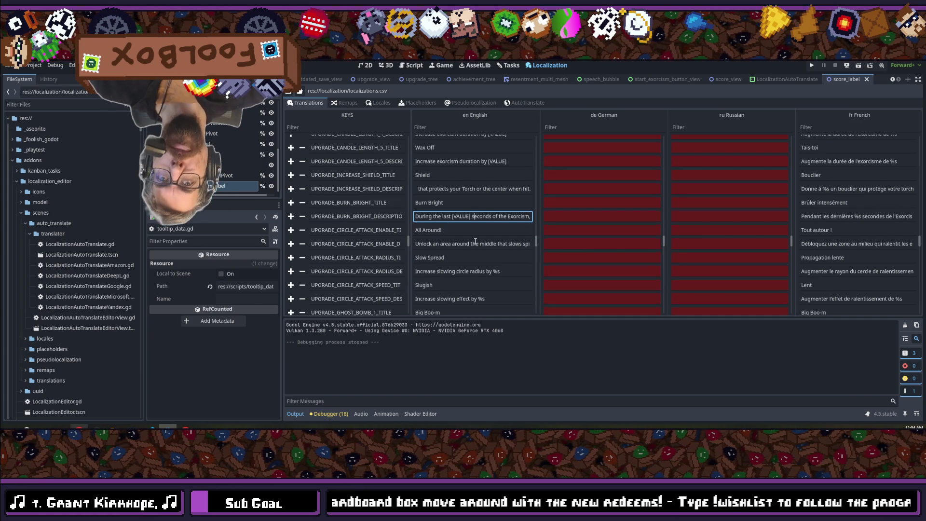
pyautogui.click(493, 242)
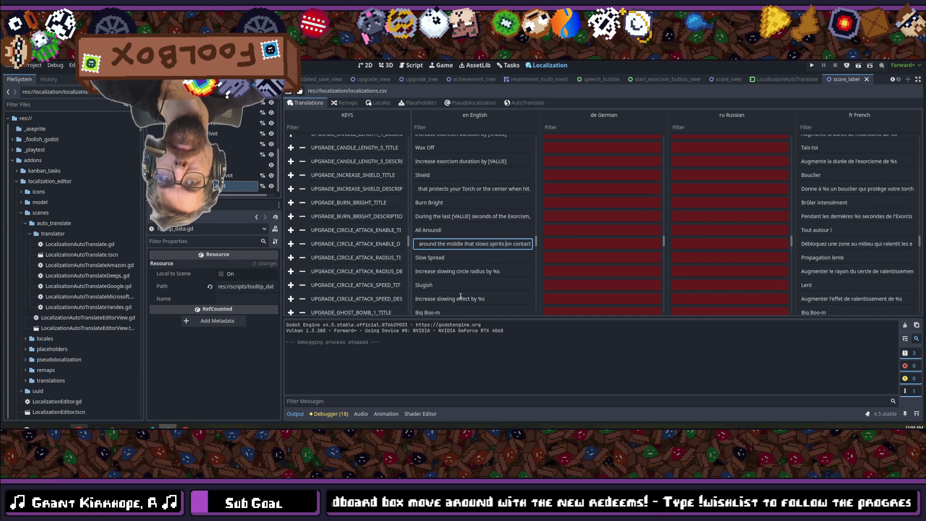
pyautogui.doubleClick(494, 272)
pyautogui.hotkey('ctrl', 'v')
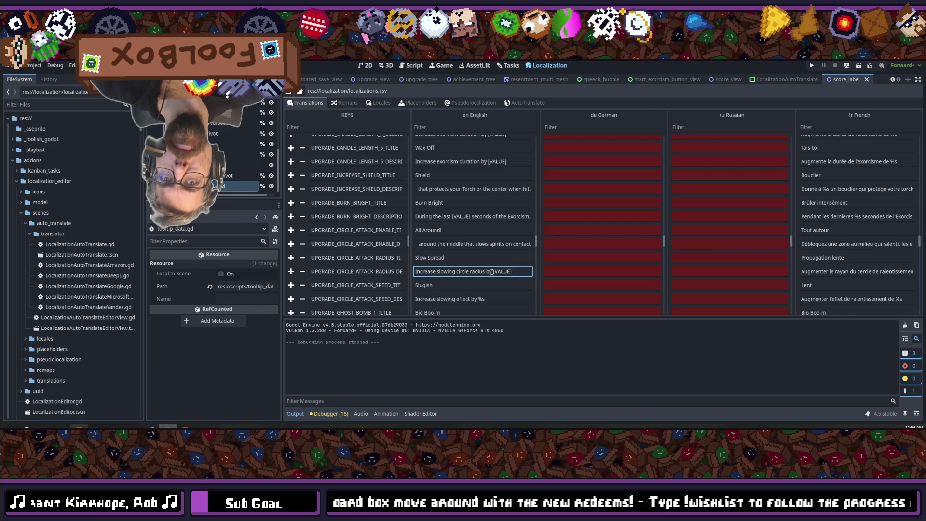
pyautogui.scroll(-2, 492, 272)
pyautogui.doubleClick(482, 273)
pyautogui.hotkey('ctrl', 'v')
pyautogui.scroll(-3, 490, 273)
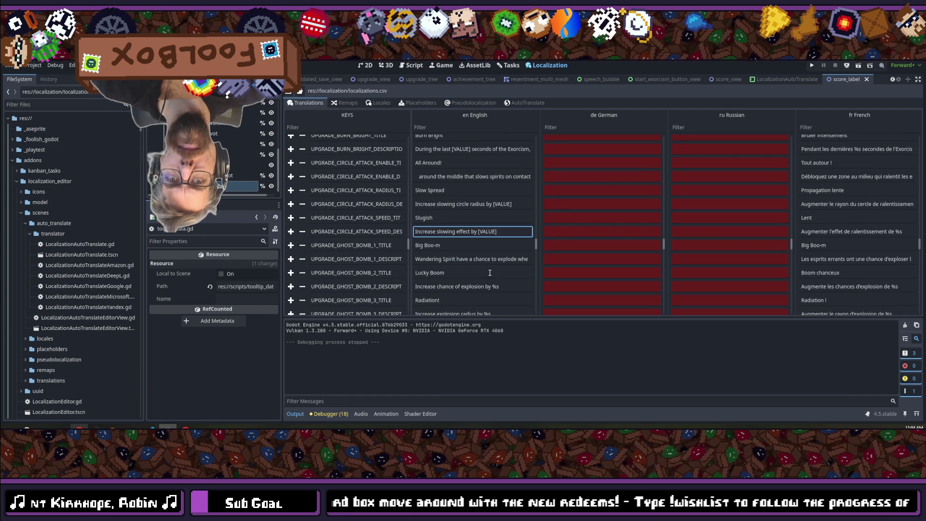
# Step: Paste [VALUE] over %s in the ghost-bomb, quantity-multiplier and flee-chance descriptions
pyautogui.moveTo(490, 262); pyautogui.dragTo(554, 265)
pyautogui.scroll(-3, 504, 264)
pyautogui.doubleClick(495, 241)
pyautogui.hotkey('ctrl', 'v')
pyautogui.doubleClick(488, 269)
pyautogui.hotkey('ctrl', 'v')
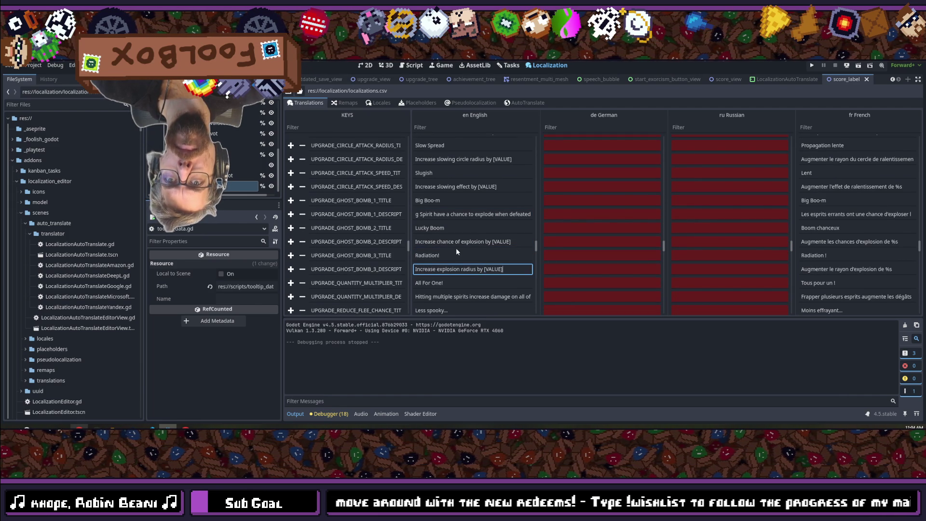
pyautogui.scroll(-2, 456, 248)
pyautogui.doubleClick(478, 274)
pyautogui.moveTo(478, 275); pyautogui.dragTo(550, 272)
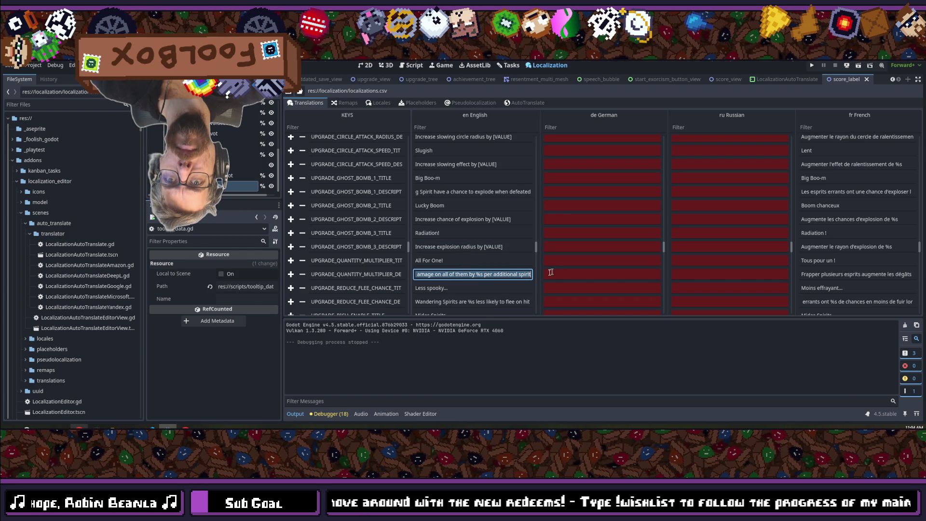
pyautogui.doubleClick(480, 274)
pyautogui.hotkey('ctrl', 'v')
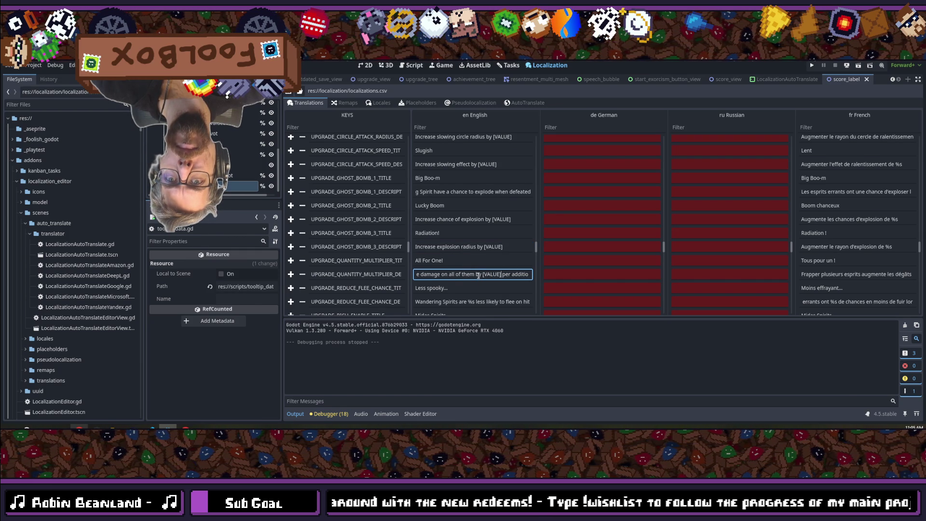
pyautogui.scroll(-1, 479, 275)
pyautogui.doubleClick(472, 279)
pyautogui.doubleClick(473, 279)
pyautogui.hotkey('ctrl', 'v')
pyautogui.scroll(-1, 470, 279)
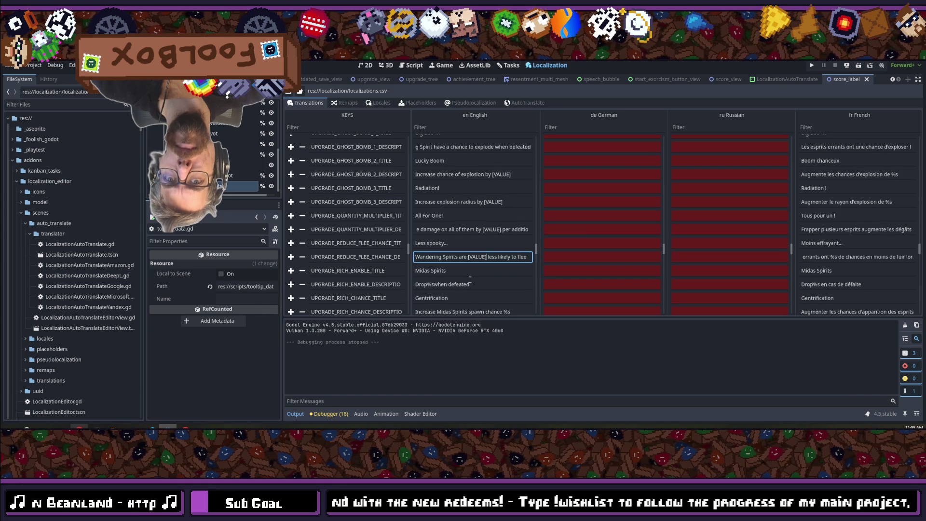
pyautogui.scroll(-1, 470, 280)
# Step: Replace the %s in 'Drop%s when defeated' with (GREED)
pyautogui.doubleClick(434, 263)
pyautogui.doubleClick(431, 263)
pyautogui.write('(GREA')
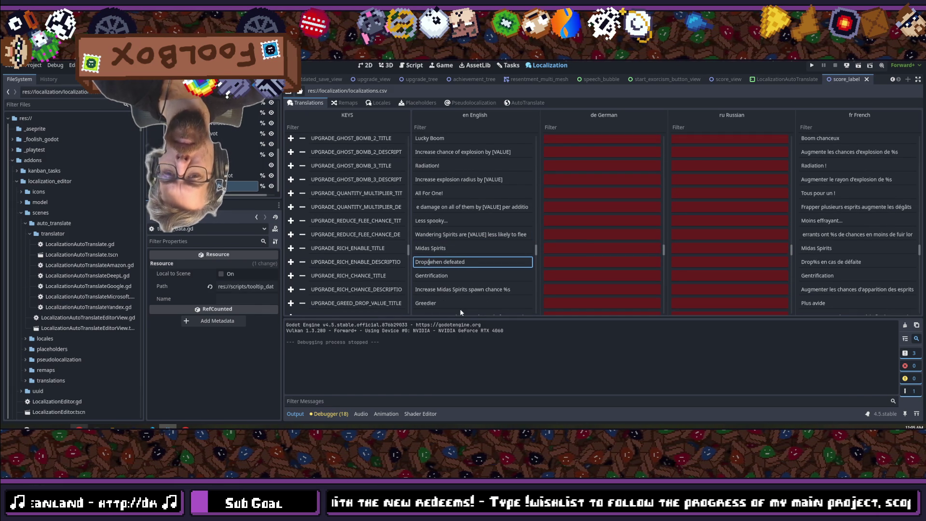
pyautogui.press('BackSpace')
pyautogui.write('ED)')
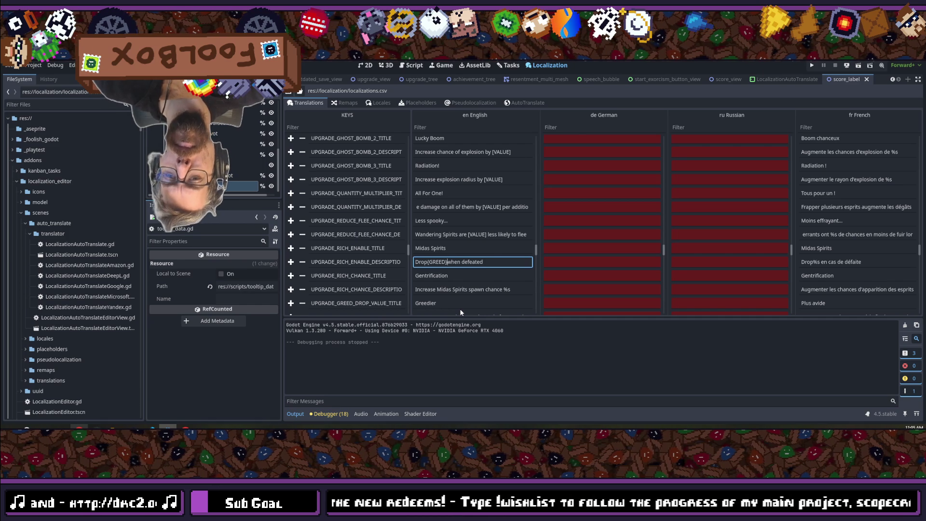
# Step: Put [VALUE] in place of %s in the Midas Spirits, greed drop-value and five ghost spawn-rate descriptions
pyautogui.doubleClick(508, 290)
pyautogui.write('[VALUE]')
pyautogui.scroll(-3, 502, 258)
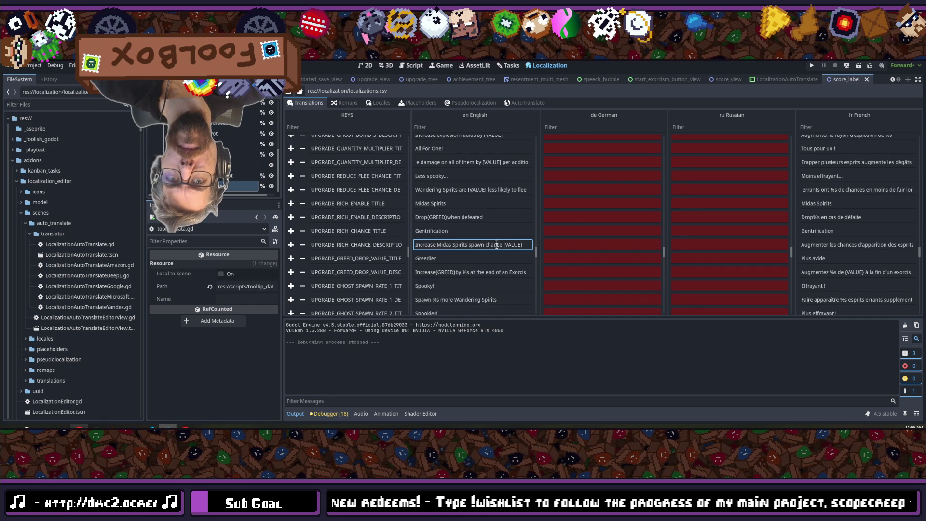
pyautogui.doubleClick(468, 273)
pyautogui.doubleClick(468, 272)
pyautogui.write('[VALUE]')
pyautogui.scroll(-2, 474, 264)
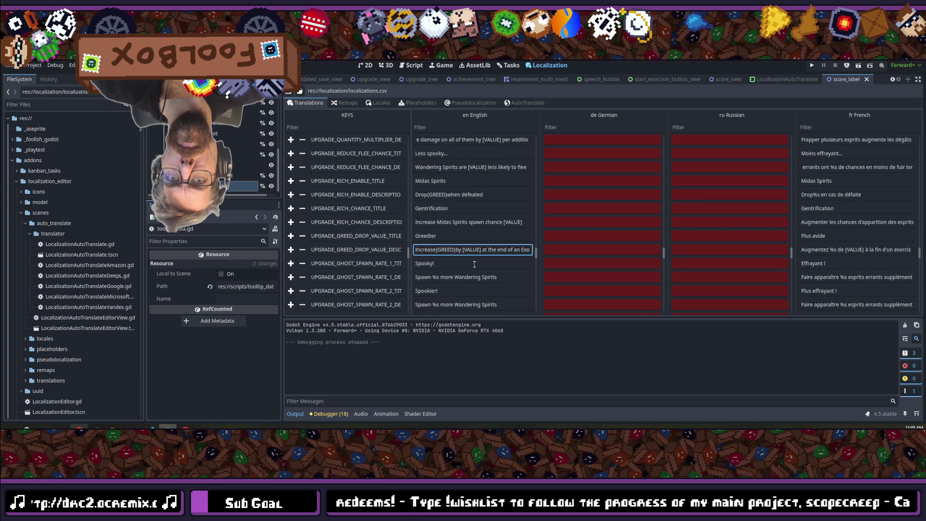
pyautogui.doubleClick(440, 278)
pyautogui.write('[VALUE]')
pyautogui.scroll(-2, 439, 280)
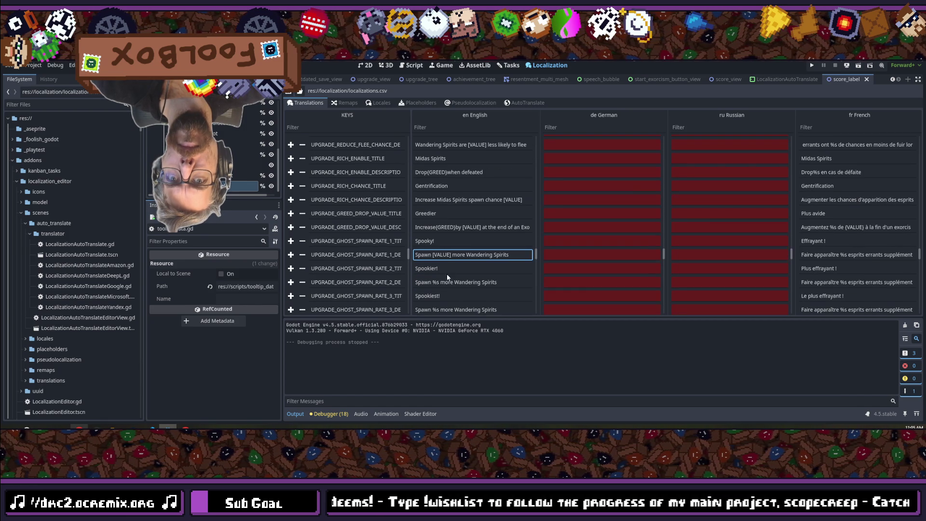
pyautogui.doubleClick(439, 282)
pyautogui.write('[VALUE]')
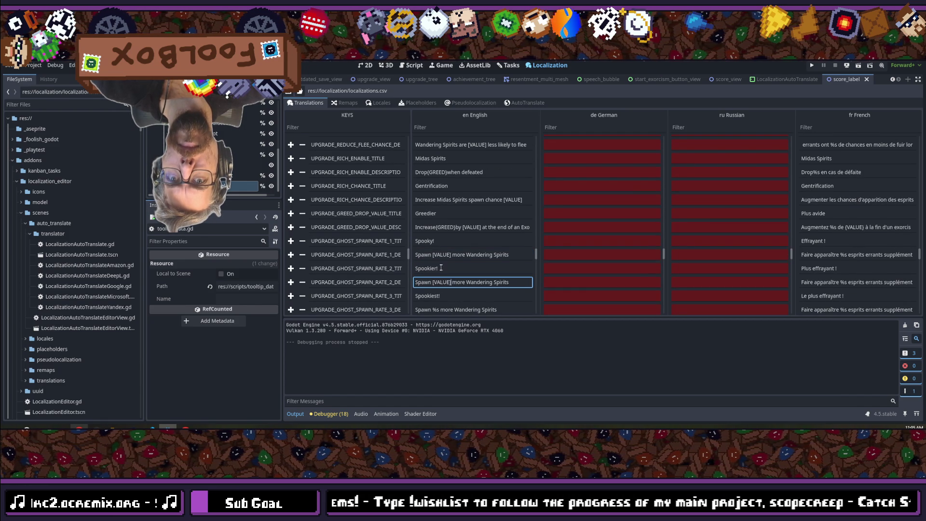
pyautogui.scroll(-3, 439, 280)
pyautogui.doubleClick(439, 266)
pyautogui.write('[VALUE]')
pyautogui.scroll(-3, 443, 278)
pyautogui.doubleClick(435, 248)
pyautogui.write('[VALUE]')
pyautogui.scroll(-2, 438, 261)
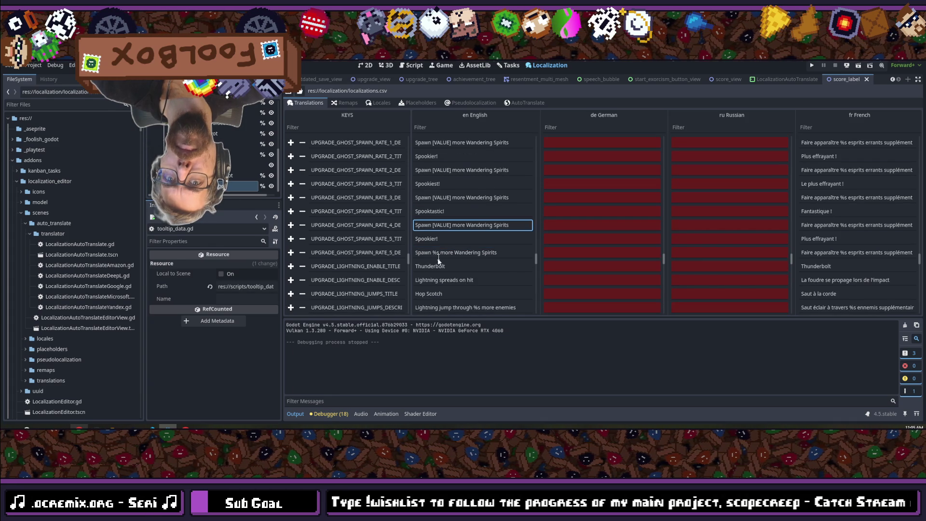
pyautogui.doubleClick(439, 252)
pyautogui.write('[VALUE]')
pyautogui.scroll(-3, 437, 254)
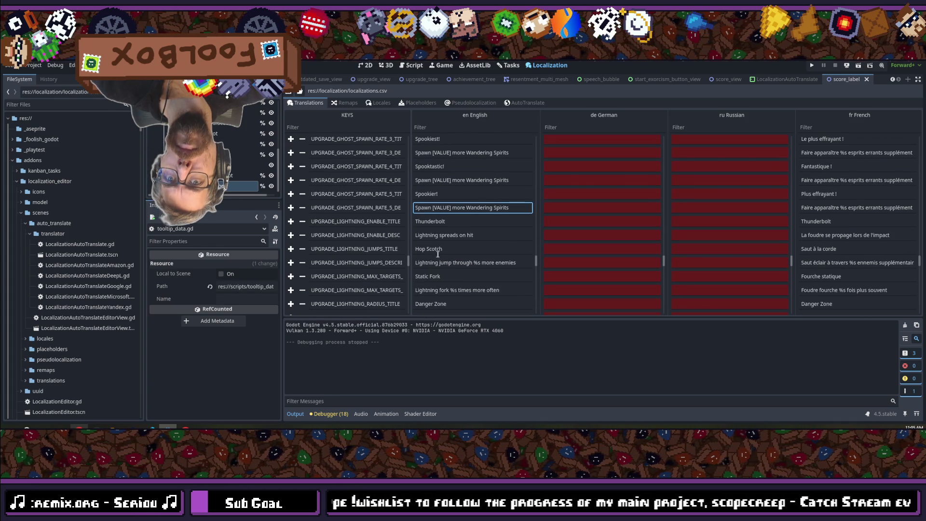
# Step: Replace %s with [VALUE] in the lightning jumps and max-targets descriptions
pyautogui.doubleClick(477, 263)
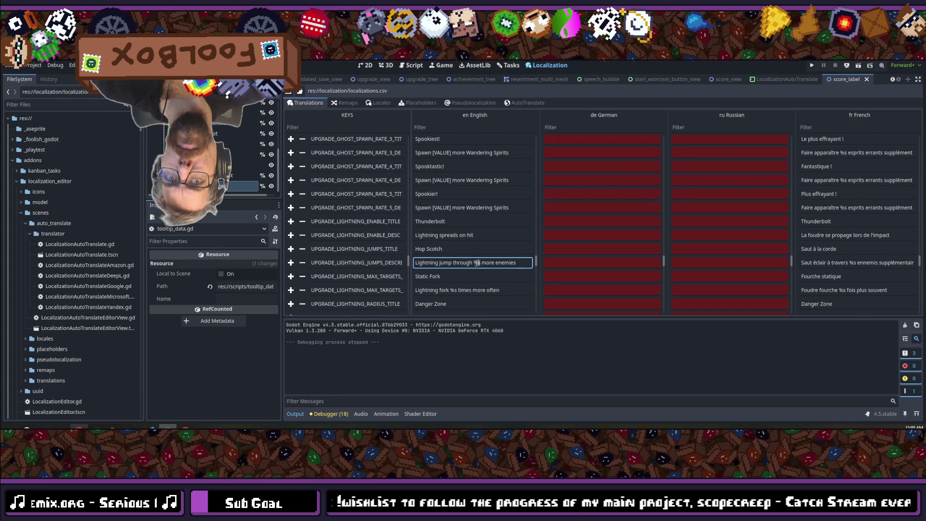
pyautogui.write('[VALUE]')
pyautogui.scroll(-2, 469, 262)
pyautogui.doubleClick(453, 268)
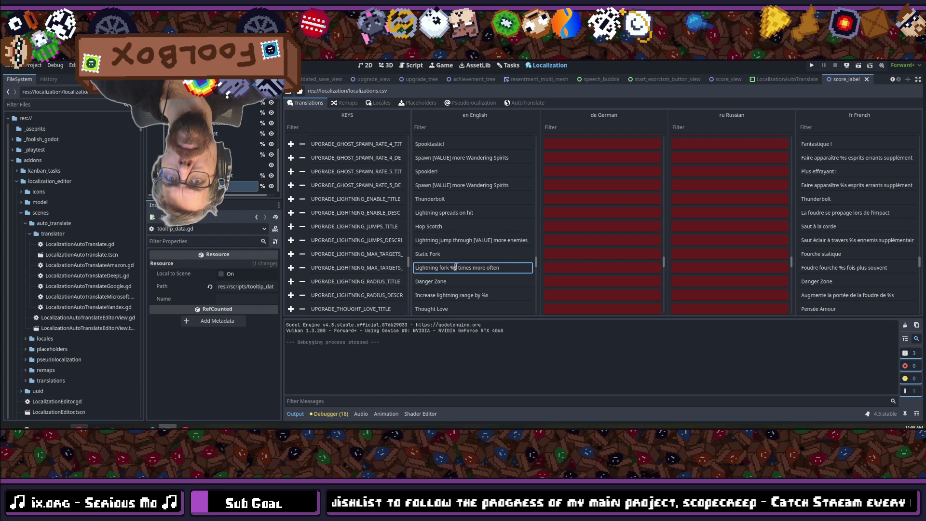
pyautogui.write('[VALUE]')
pyautogui.scroll(-3, 471, 263)
pyautogui.doubleClick(485, 251)
pyautogui.scroll(-2, 466, 264)
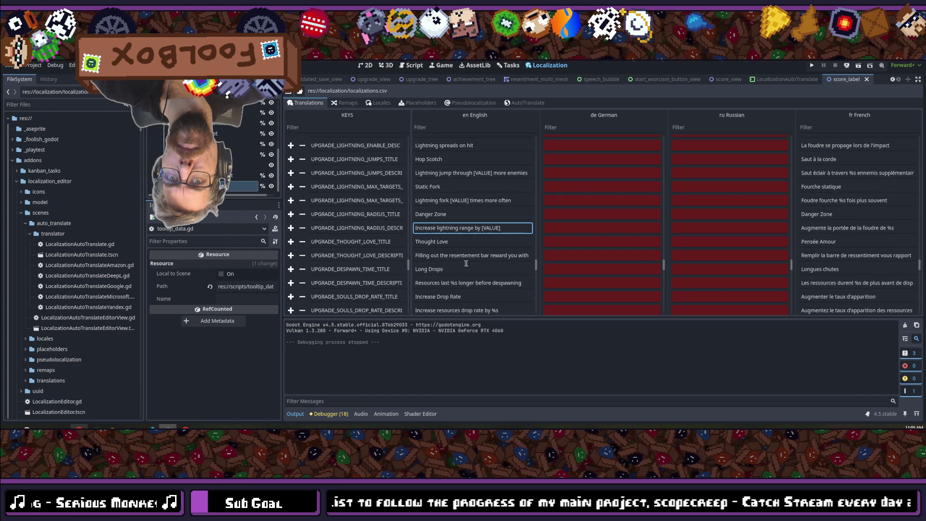
# Step: Delete the trailing %s from the THOUGHT_LOVE description
pyautogui.doubleClick(484, 255)
pyautogui.moveTo(484, 256); pyautogui.dragTo(564, 252)
pyautogui.click(526, 255)
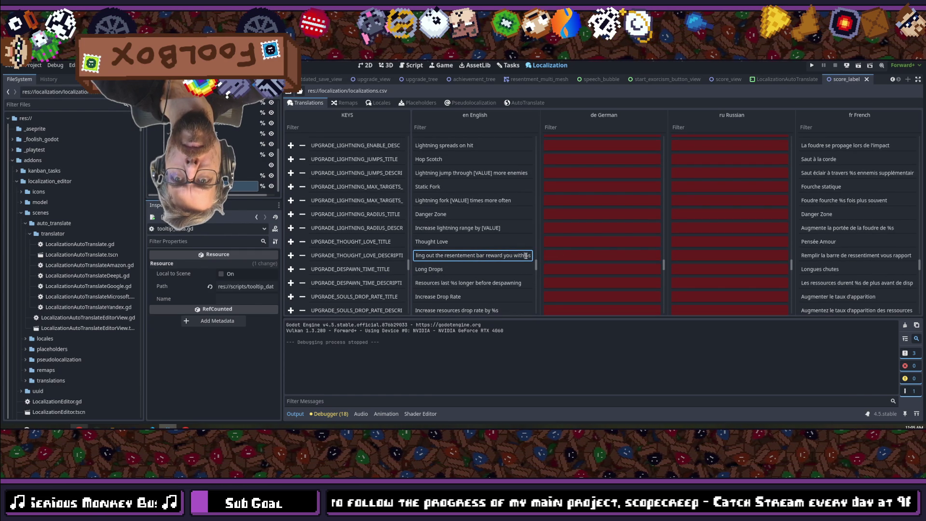
pyautogui.moveTo(525, 255); pyautogui.dragTo(533, 255)
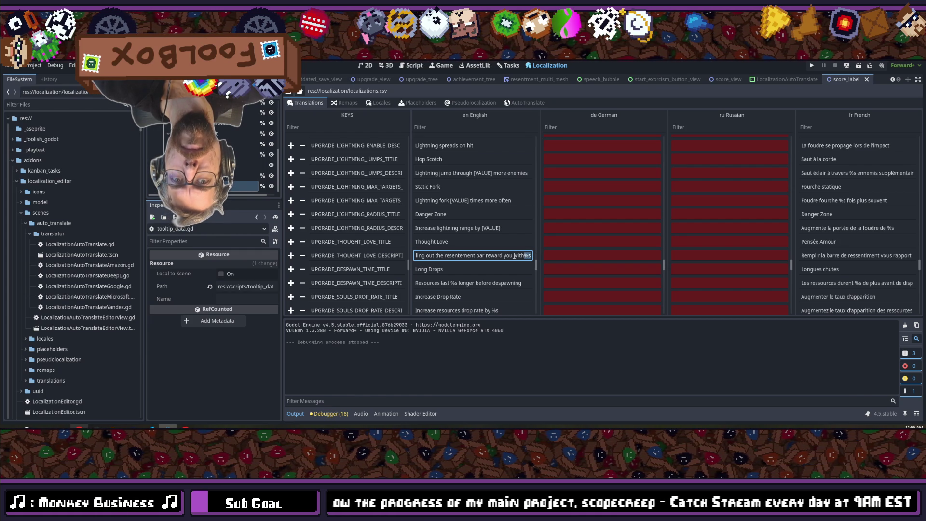
pyautogui.press('BackSpace')
pyautogui.moveTo(514, 255); pyautogui.dragTo(347, 253)
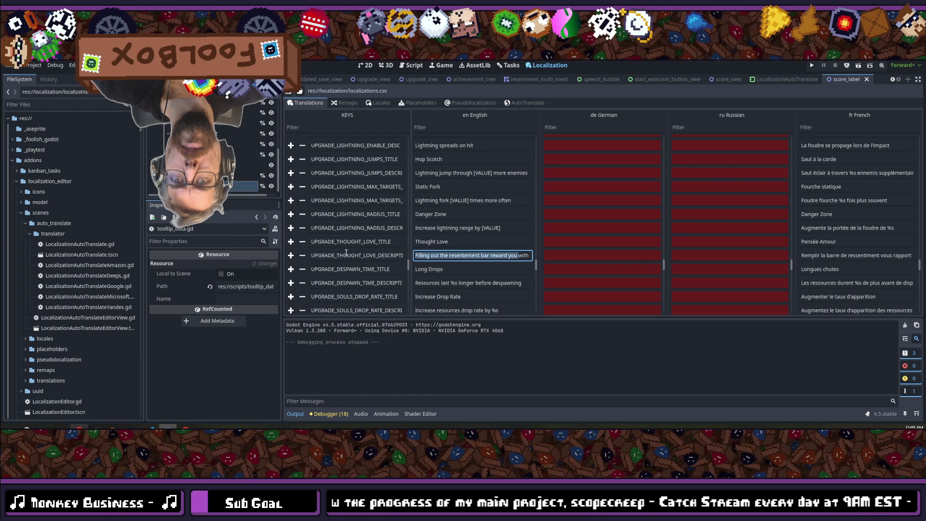
pyautogui.click(429, 255)
# Step: Correct the title 'Thought Love' to 'Tough Love'
pyautogui.click(424, 243)
pyautogui.press('BackSpace')
pyautogui.press('Right')
pyautogui.press('Right')
pyautogui.press('Right')
pyautogui.press('BackSpace')
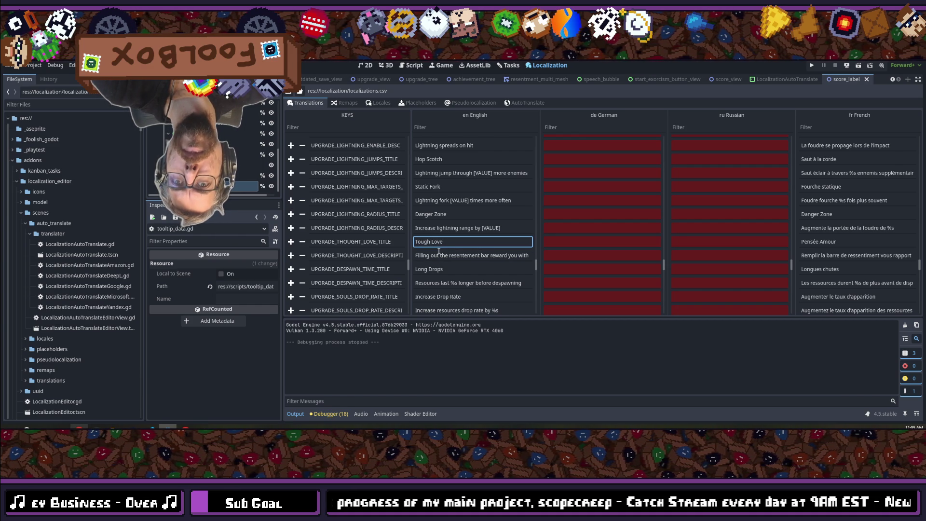
# Step: End the resentment bar description with the (HEARTS) placeholder
pyautogui.click(451, 255)
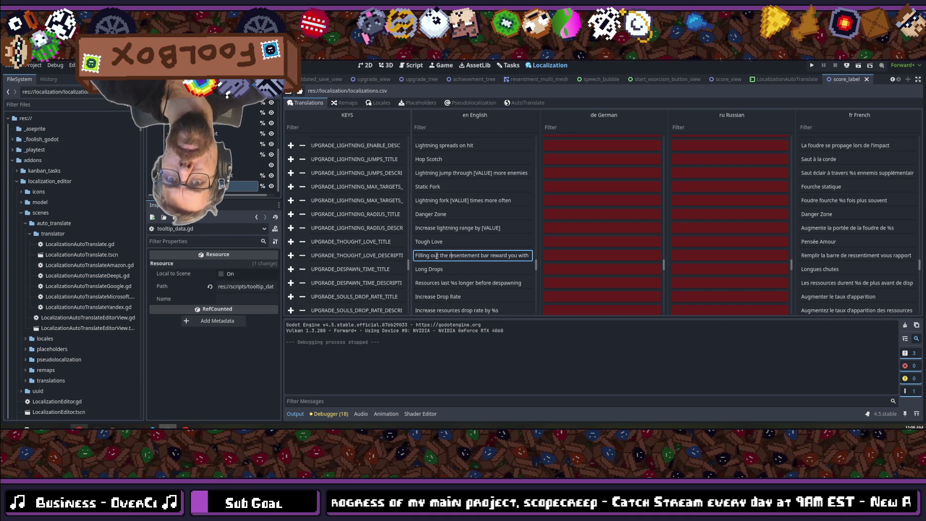
pyautogui.click(531, 255)
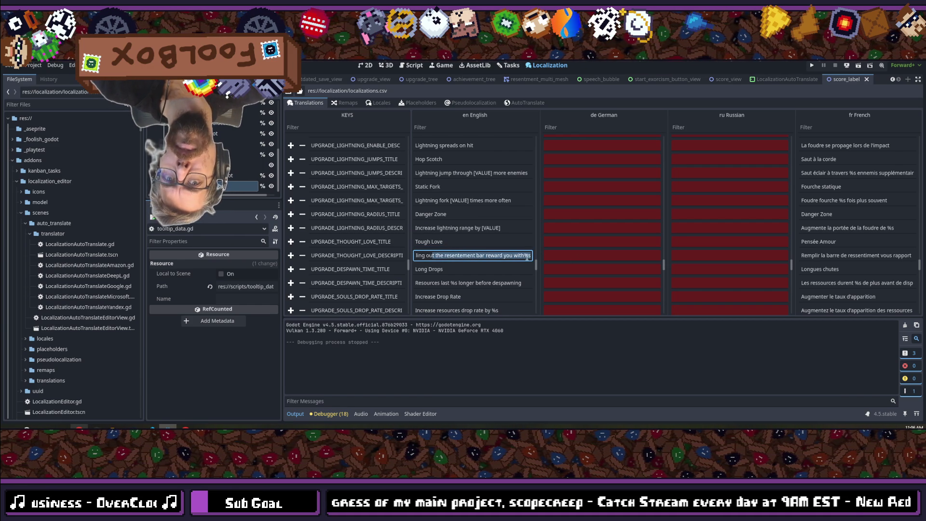
pyautogui.write('%s')
pyautogui.moveTo(525, 255); pyautogui.dragTo(535, 255)
pyautogui.write('(')
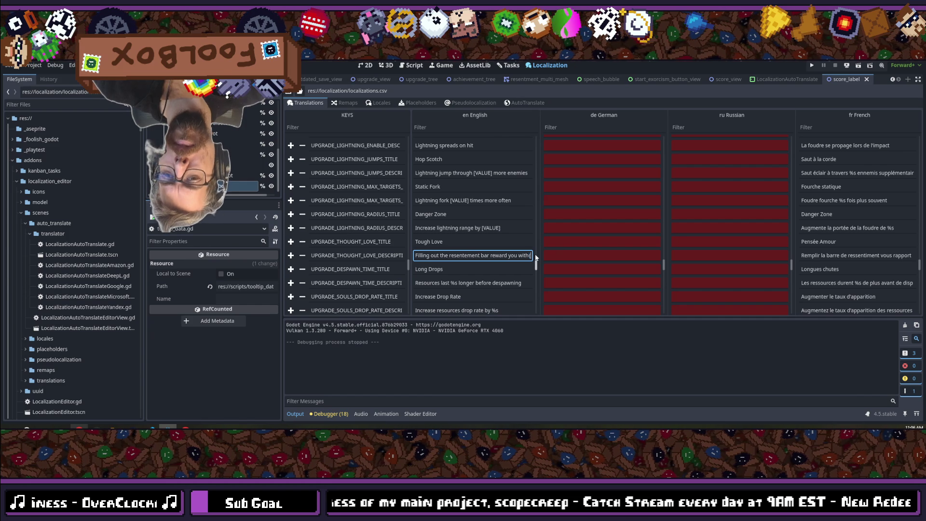
pyautogui.write('HEARTS)')
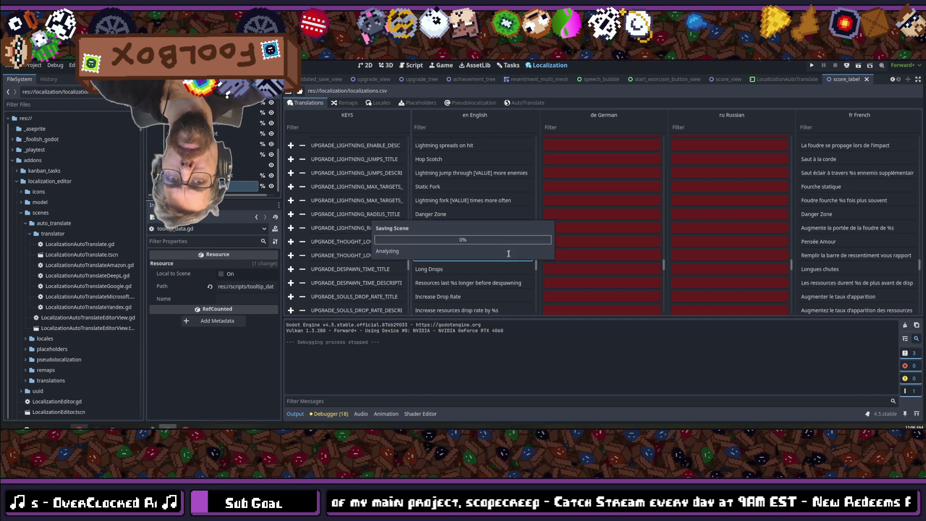
pyautogui.click(466, 271)
# Step: Paste [VALUE] over %s in the despawn and SOULS_DROP_RATE English descriptions
pyautogui.moveTo(451, 283)
pyautogui.mouseDown()
pyautogui.moveTo(501, 267)
pyautogui.moveTo(469, 248)
pyautogui.moveTo(462, 276)
pyautogui.mouseUp()
pyautogui.write('[VALUE]')
pyautogui.scroll(-2, 469, 273)
pyautogui.write('[VALUE]')
pyautogui.scroll(-2, 501, 267)
# Step: Replace %s with [VALUE] in the SOULS_DROP_VALUE_1 through SOULS_DROP_VALUE_5 descriptions
pyautogui.click(466, 248)
pyautogui.write('[VALUE]')
pyautogui.click(469, 276)
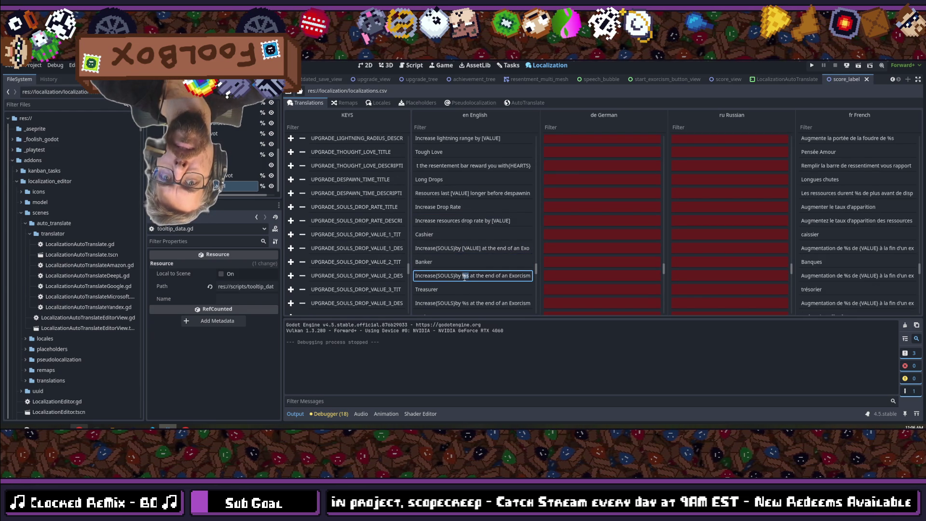
pyautogui.write('[VALUE]')
pyautogui.scroll(-2, 463, 263)
pyautogui.click(466, 259)
pyautogui.write('[VALUE]')
pyautogui.scroll(-2, 466, 259)
pyautogui.doubleClick(466, 264)
pyautogui.write('[VALUE]')
pyautogui.scroll(-2, 463, 266)
pyautogui.doubleClick(466, 269)
pyautogui.scroll(-3, 463, 268)
# Step: Check the EVIL_GHOST_DROP, BACKWARD_MOVEMENT, STOP, DROP, ROLL and STOP_ON_CLICK texts for %s
pyautogui.doubleClick(446, 251)
pyautogui.moveTo(446, 251); pyautogui.dragTo(551, 255)
pyautogui.doubleClick(487, 278)
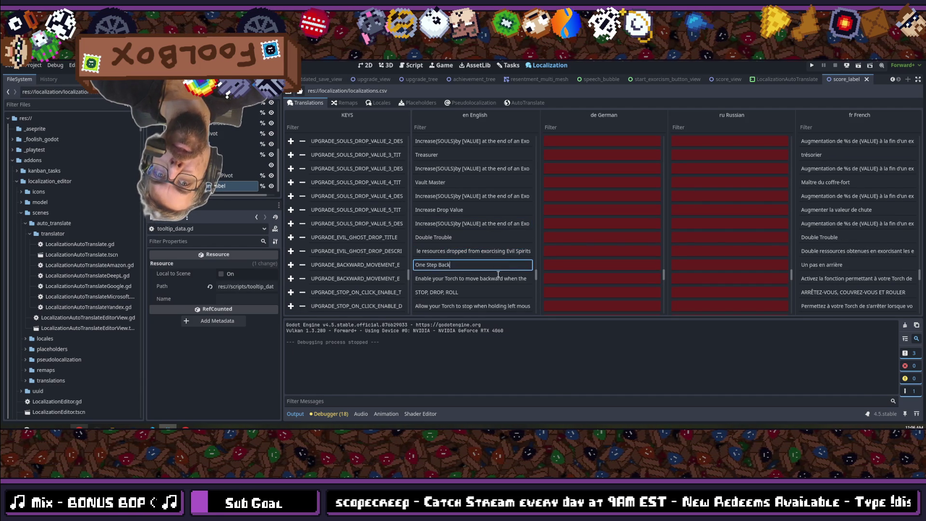
pyautogui.scroll(-3, 486, 261)
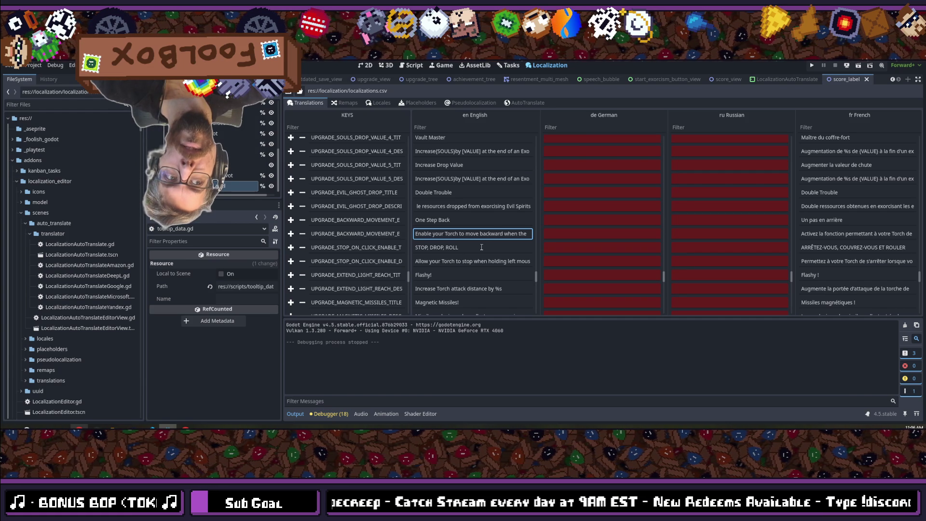
pyautogui.doubleClick(481, 247)
pyautogui.doubleClick(481, 261)
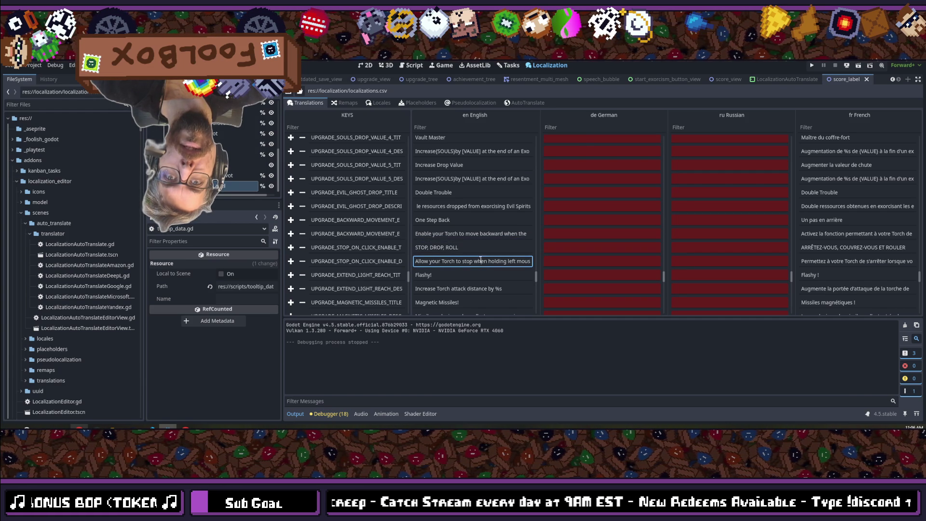
pyautogui.moveTo(491, 260); pyautogui.dragTo(610, 260)
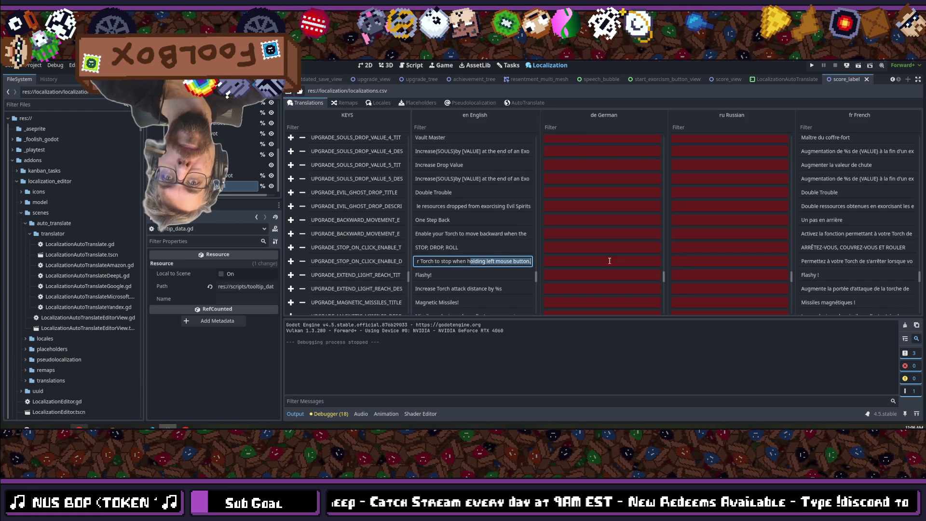
pyautogui.click(464, 261)
pyautogui.scroll(-2, 476, 266)
# Step: Go through EXTEND_LIGHT_REACH, MAGNETIC_MISSILES, CHAIN_LENGTH_1/2 and COLLECTION_DISTANCE, giving COLLECTION_DISTANCE [VALUE]
pyautogui.doubleClick(501, 266)
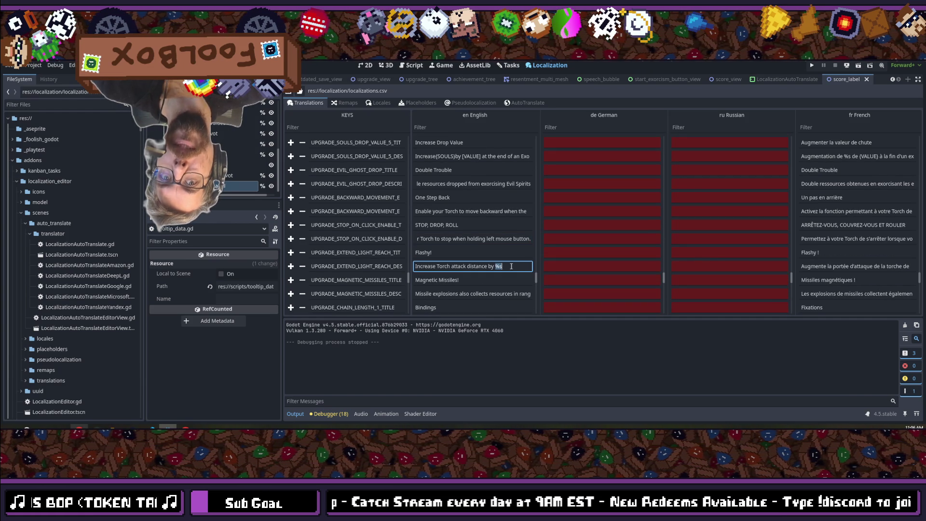
pyautogui.write('[VALUE]')
pyautogui.scroll(-2, 489, 266)
pyautogui.doubleClick(497, 271)
pyautogui.moveTo(497, 272); pyautogui.dragTo(594, 270)
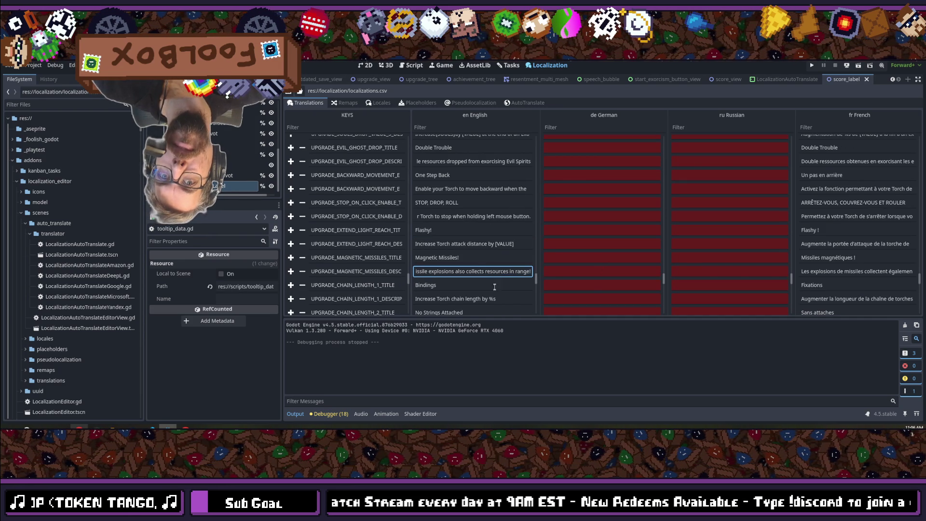
pyautogui.scroll(-4, 495, 284)
pyautogui.doubleClick(492, 256)
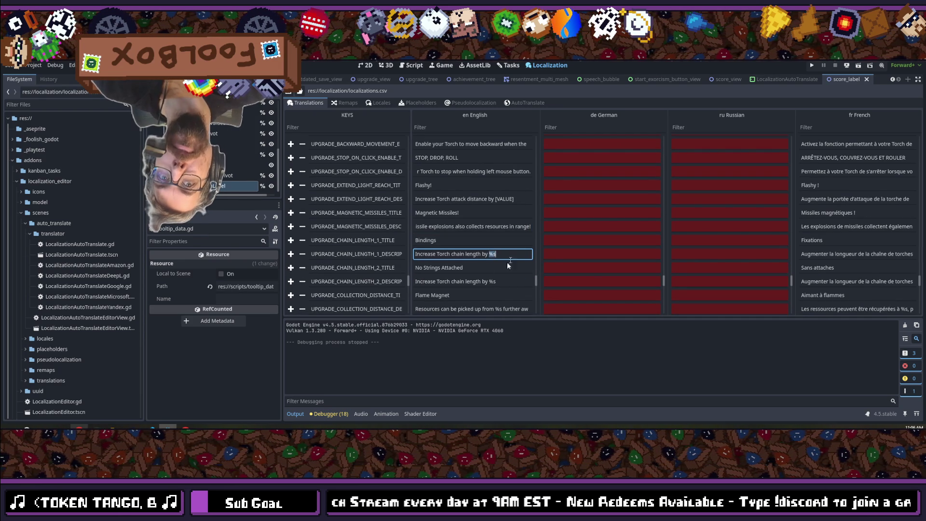
pyautogui.write('[VALUE]')
pyautogui.doubleClick(492, 282)
pyautogui.write('[VALUE]')
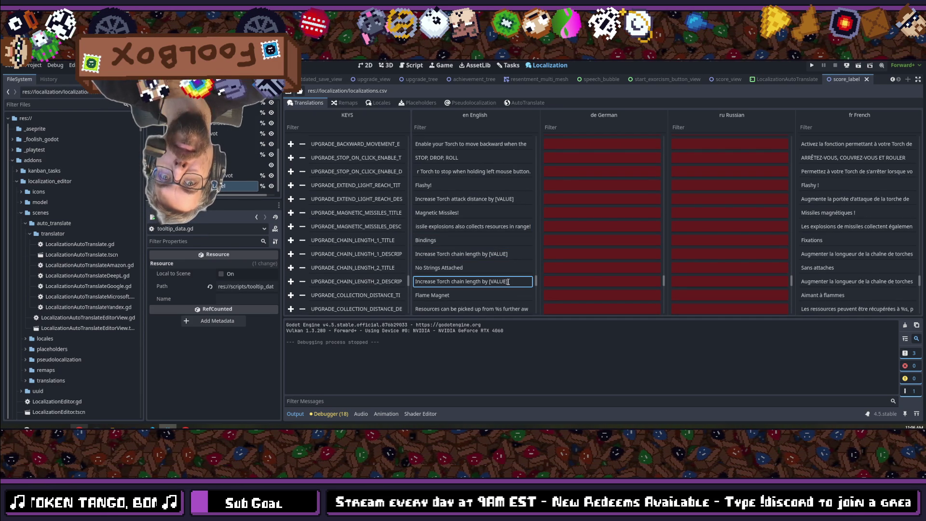
pyautogui.scroll(-2, 502, 285)
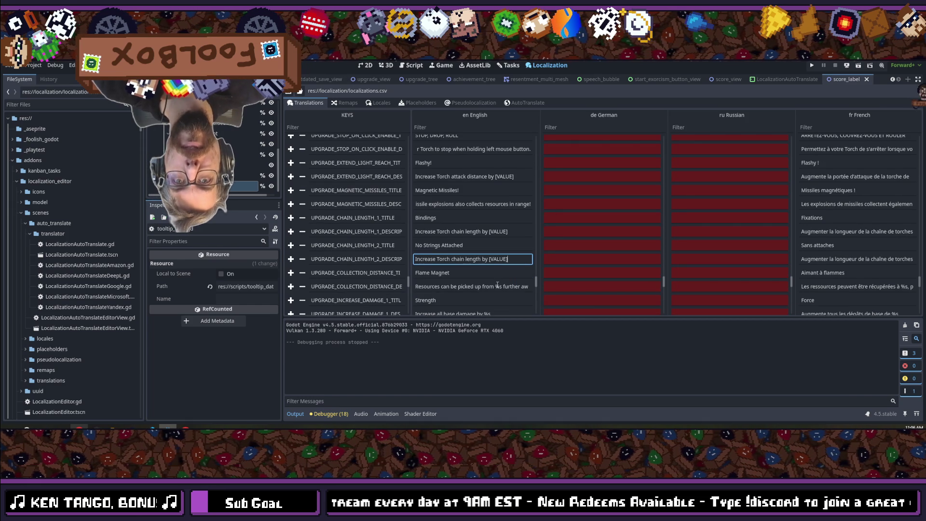
pyautogui.doubleClick(501, 286)
pyautogui.write('[VALUE]')
pyautogui.scroll(-4, 492, 274)
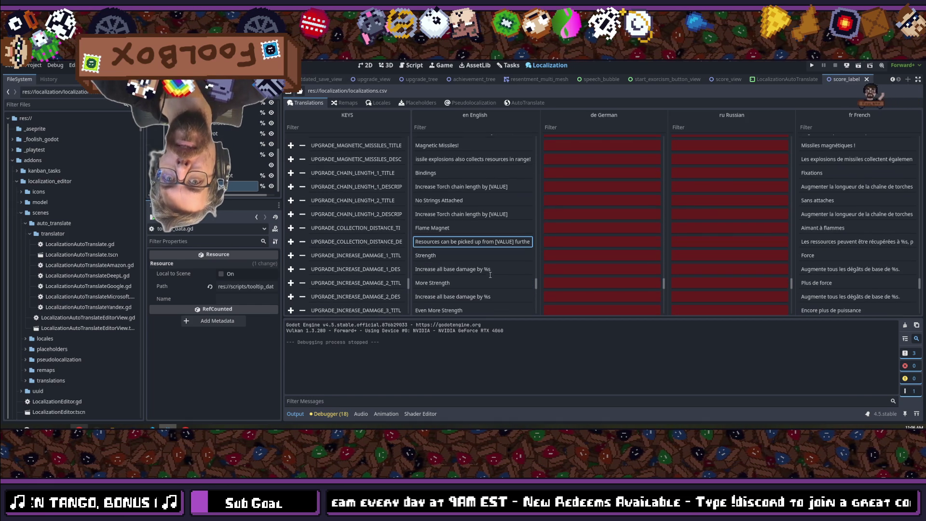
# Step: Replace %s with [VALUE] in the INCREASE_DAMAGE_1 to INCREASE_DAMAGE_5 descriptions
pyautogui.doubleClick(488, 270)
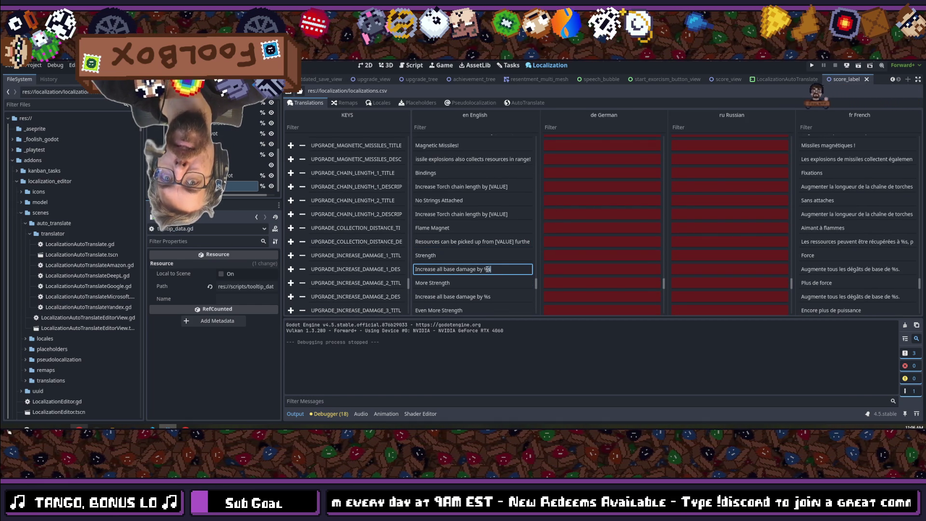
pyautogui.write('[VALUE]')
pyautogui.doubleClick(489, 296)
pyautogui.write('[VALUE]')
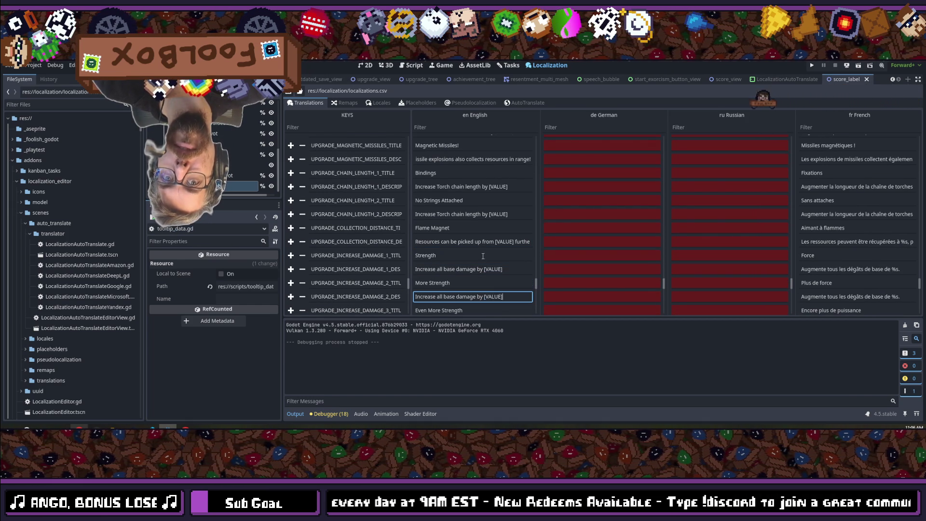
pyautogui.scroll(-5, 485, 270)
pyautogui.doubleClick(488, 257)
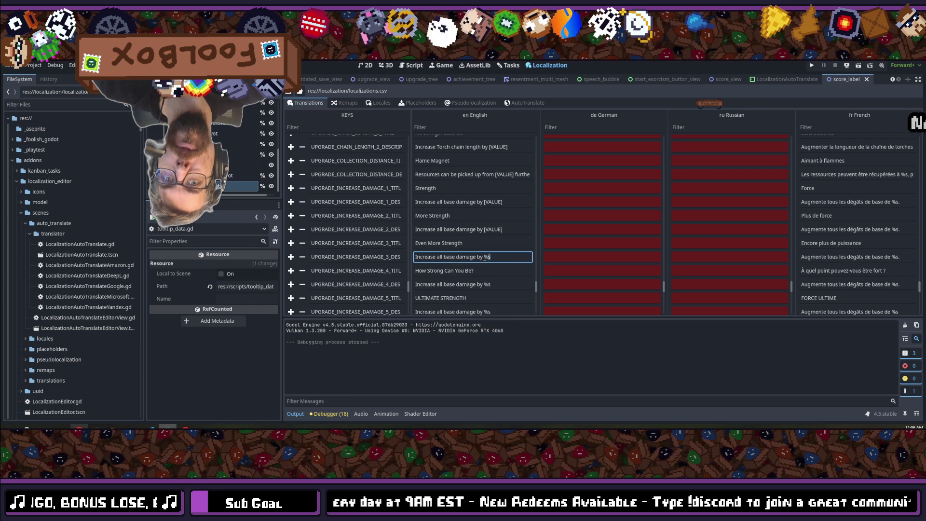
pyautogui.write('[VALUE]')
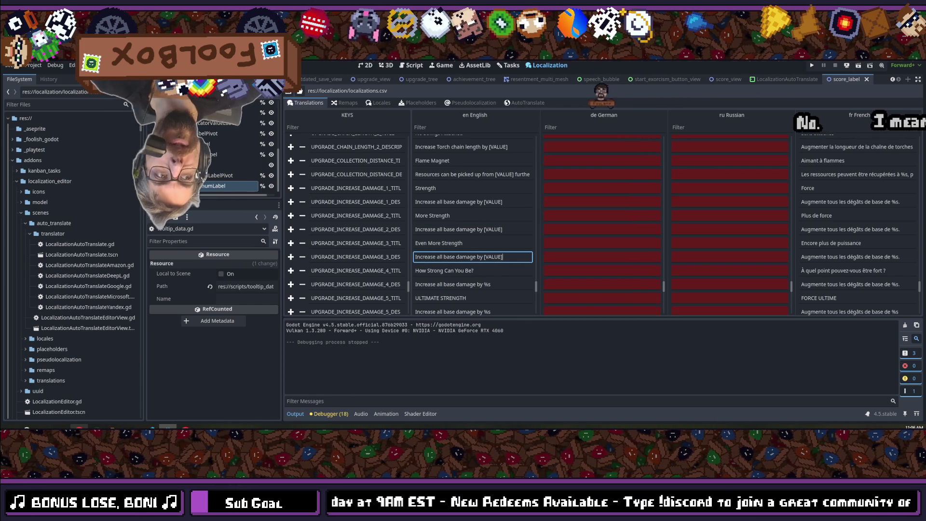
pyautogui.doubleClick(489, 284)
pyautogui.hotkey('ctrl', 'v')
pyautogui.scroll(-1, 492, 285)
pyautogui.doubleClick(488, 267)
pyautogui.write('[VALUE]')
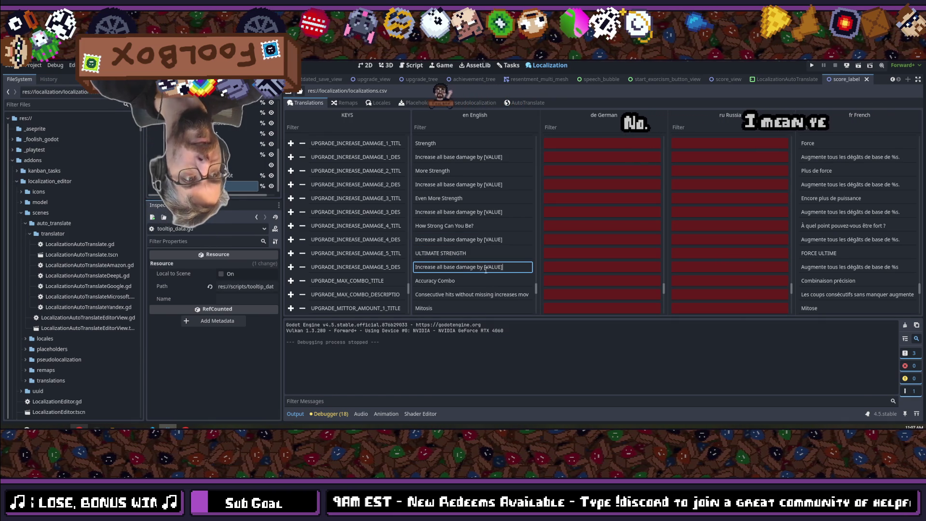
# Step: Inspect the max combo and three mirror-copy descriptions for placeholders
pyautogui.scroll(-1, 452, 284)
pyautogui.doubleClick(472, 273)
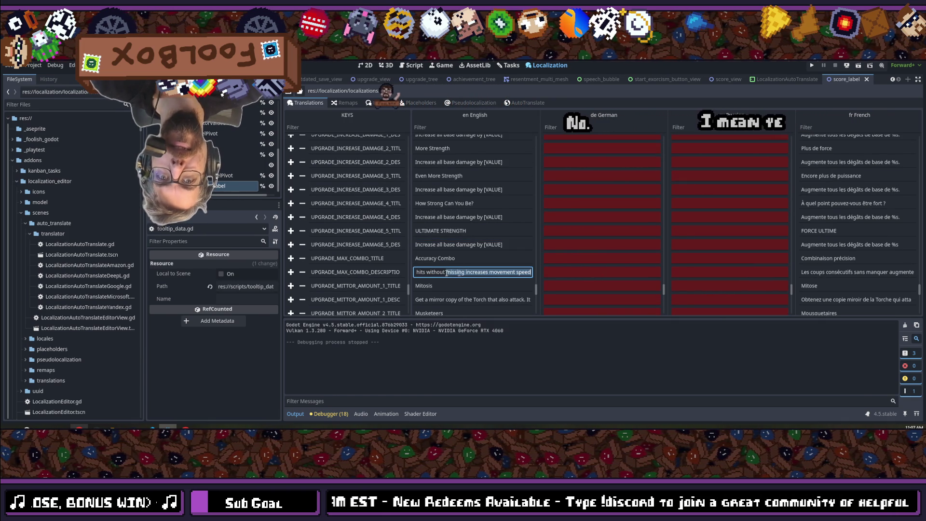
pyautogui.scroll(-1, 472, 274)
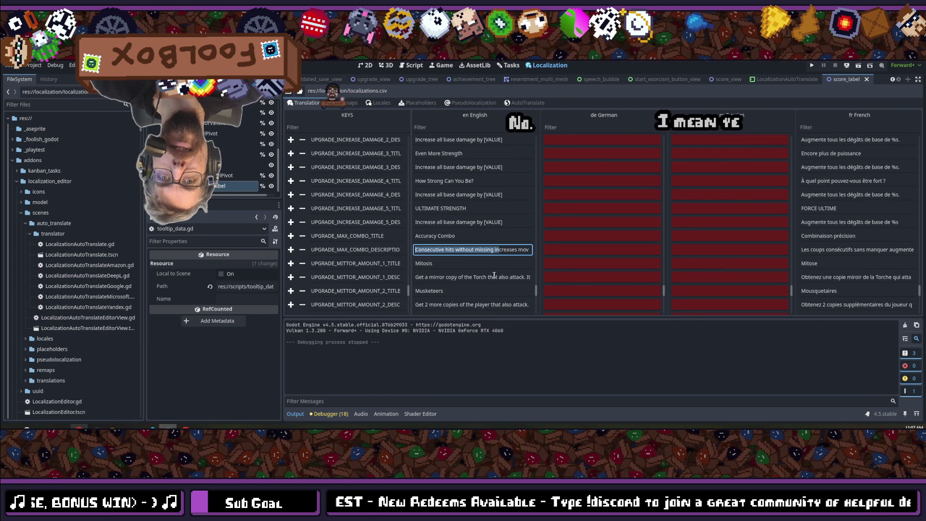
pyautogui.doubleClick(433, 277)
pyautogui.moveTo(434, 277); pyautogui.dragTo(631, 279)
pyautogui.scroll(-2, 487, 270)
pyautogui.doubleClick(488, 260)
pyautogui.scroll(-1, 571, 258)
pyautogui.doubleClick(470, 265)
pyautogui.moveTo(470, 265); pyautogui.dragTo(594, 264)
pyautogui.moveTo(495, 264); pyautogui.dragTo(416, 265)
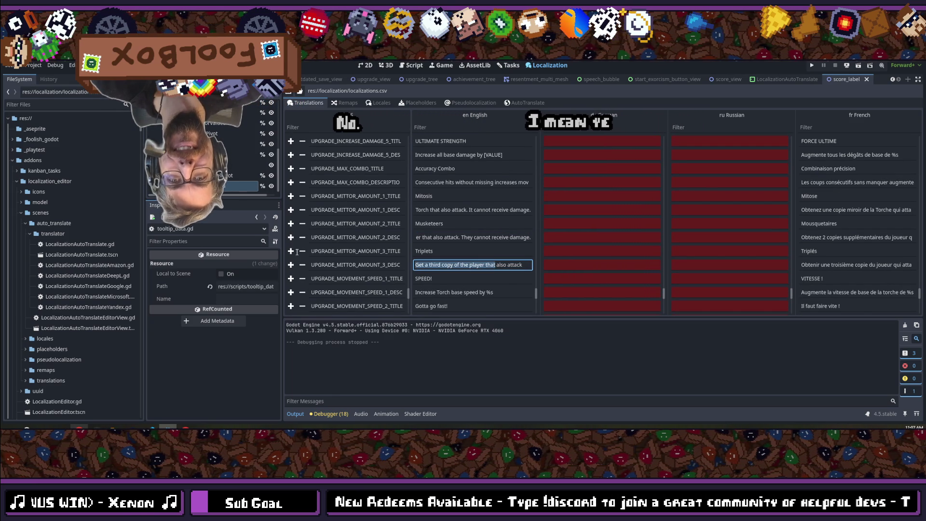
pyautogui.scroll(-1, 478, 263)
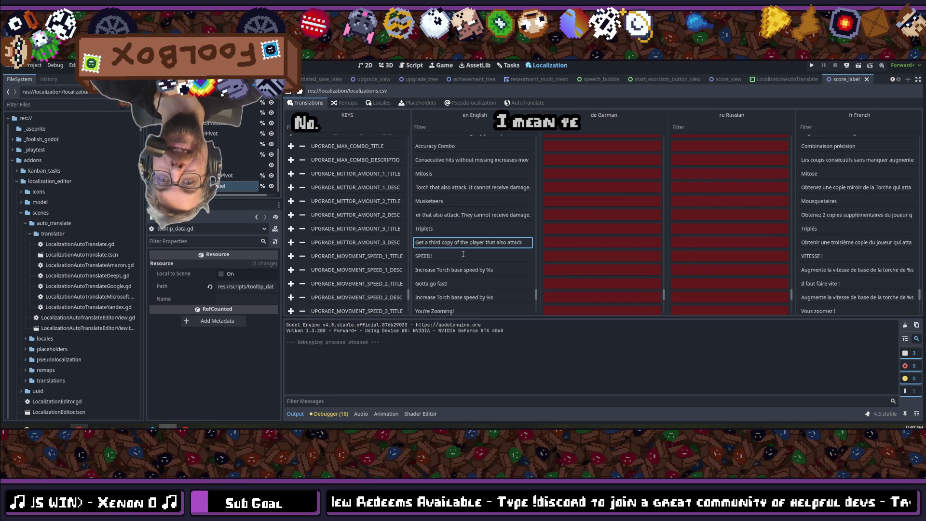
# Step: Type [VALUE] over %s in the five movement-speed descriptions
pyautogui.doubleClick(491, 270)
pyautogui.write('[VALUE]')
pyautogui.scroll(-2, 492, 261)
pyautogui.click(488, 253)
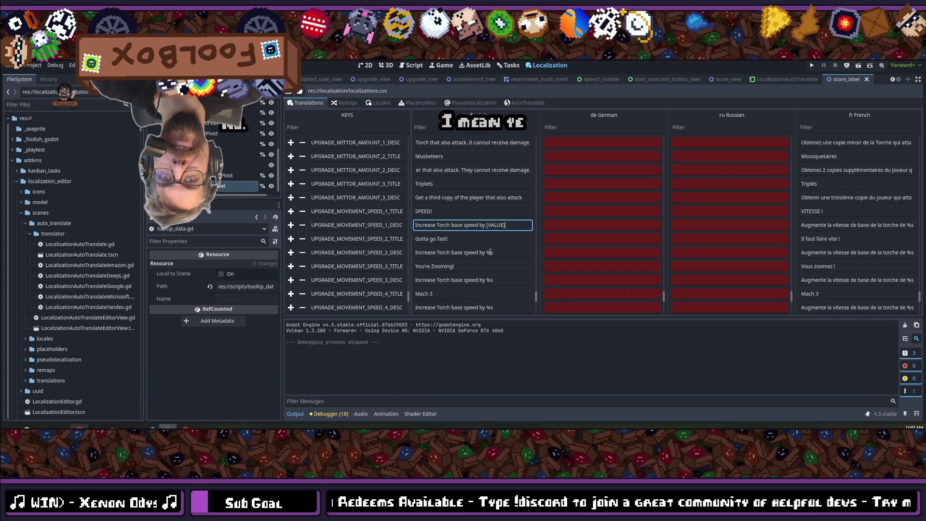
pyautogui.write('[VALUE]')
pyautogui.doubleClick(488, 280)
pyautogui.write('[VALUE]')
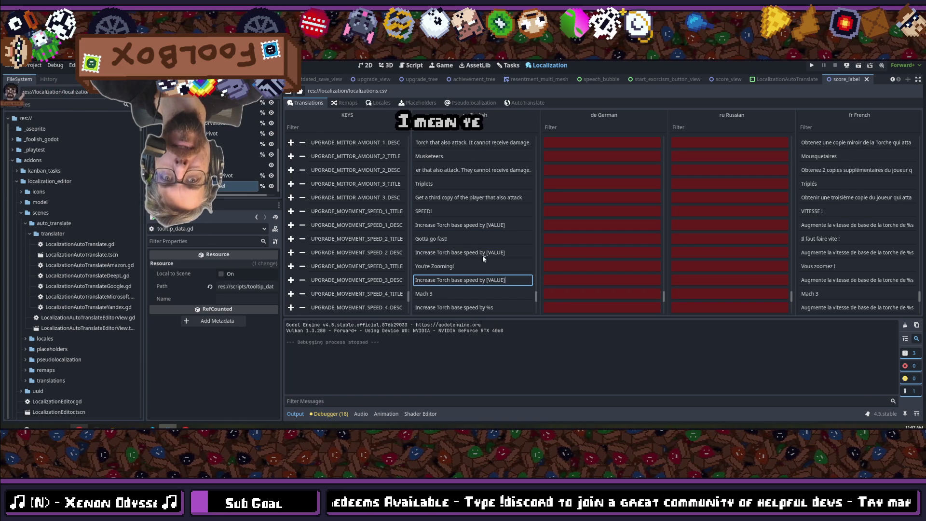
pyautogui.scroll(-2, 489, 262)
pyautogui.doubleClick(488, 262)
pyautogui.write('[VALUE]')
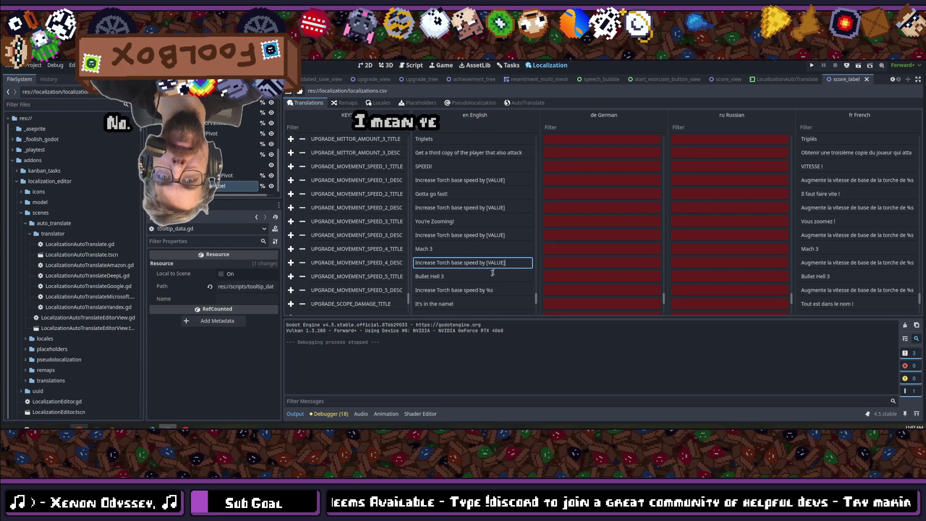
pyautogui.doubleClick(489, 290)
pyautogui.write('[VALUE]')
pyautogui.scroll(-3, 491, 250)
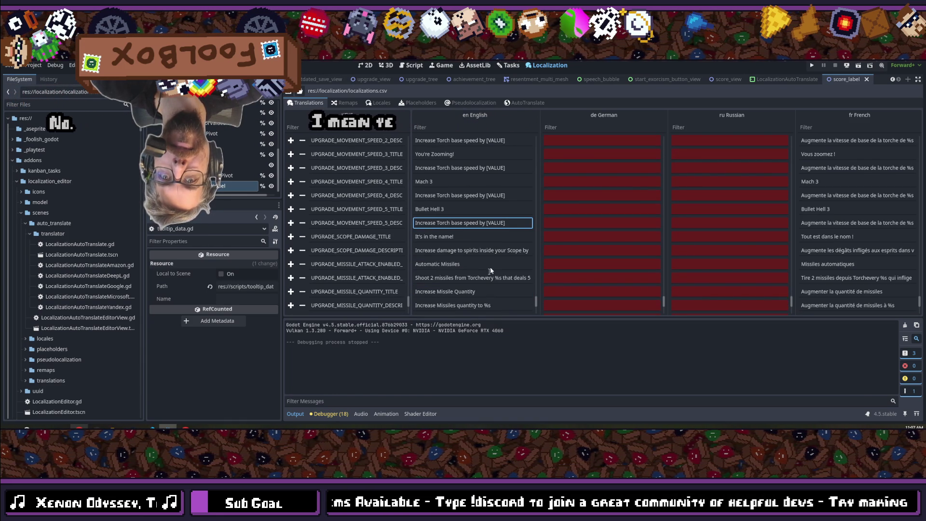
# Step: Replace the trailing %s in the scope damage description with [VALUE]
pyautogui.doubleClick(491, 251)
pyautogui.click(526, 250)
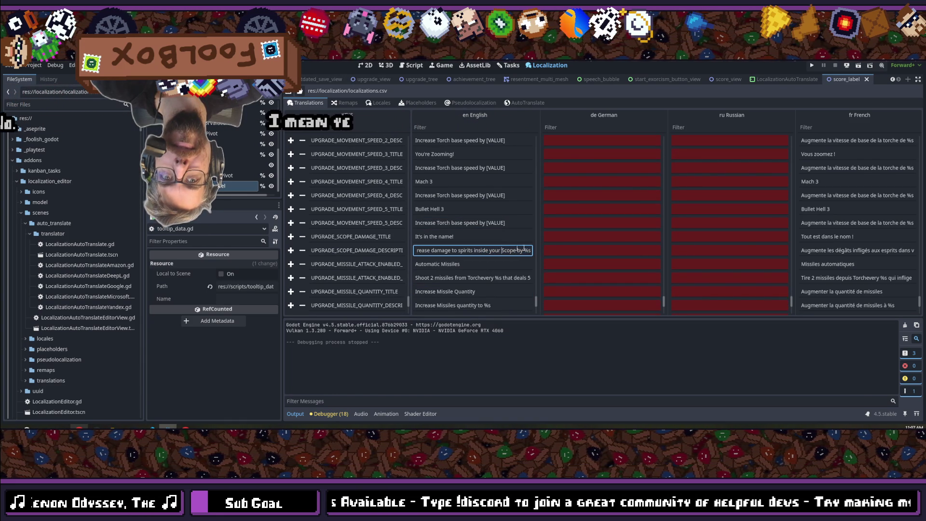
pyautogui.doubleClick(527, 250)
pyautogui.write('[VALUE]')
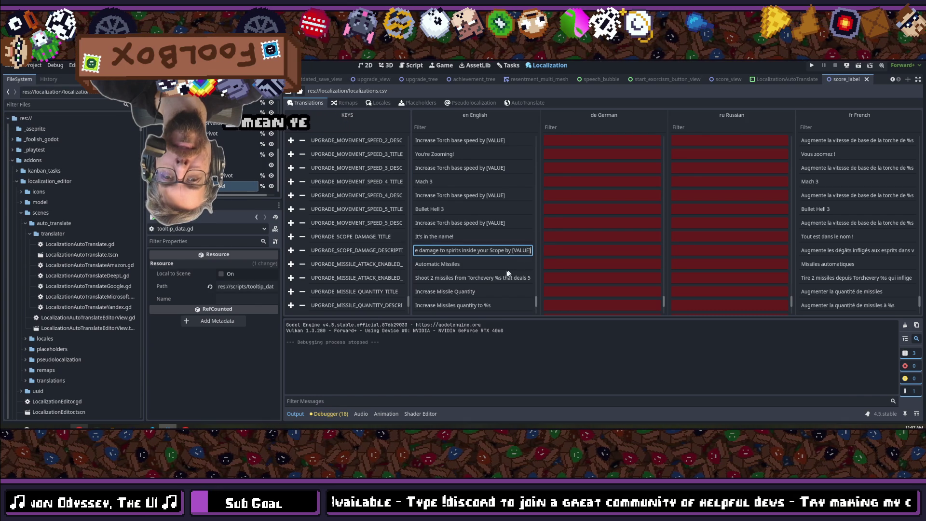
# Step: Put [VALUE] in the missile attack description and fix the missing space between Torch and every
pyautogui.doubleClick(501, 278)
pyautogui.doubleClick(500, 279)
pyautogui.write('[VALUE]')
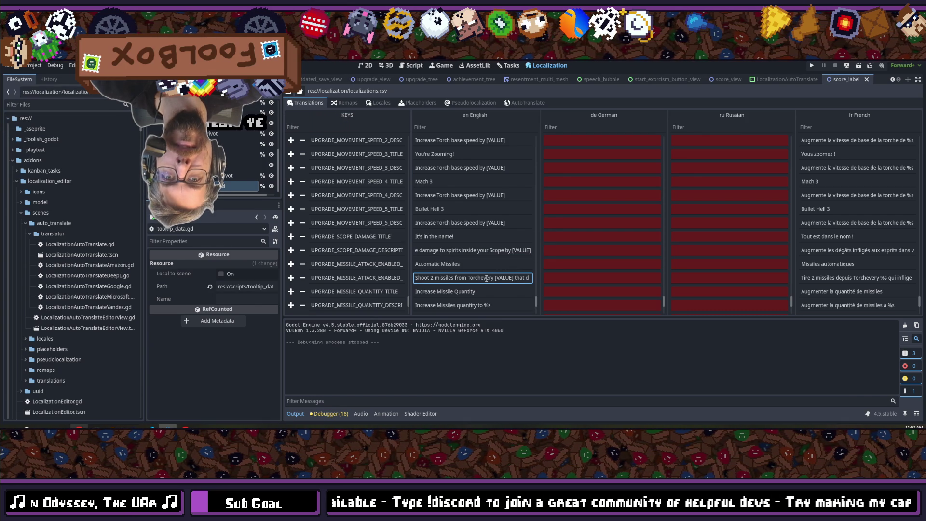
pyautogui.click(481, 279)
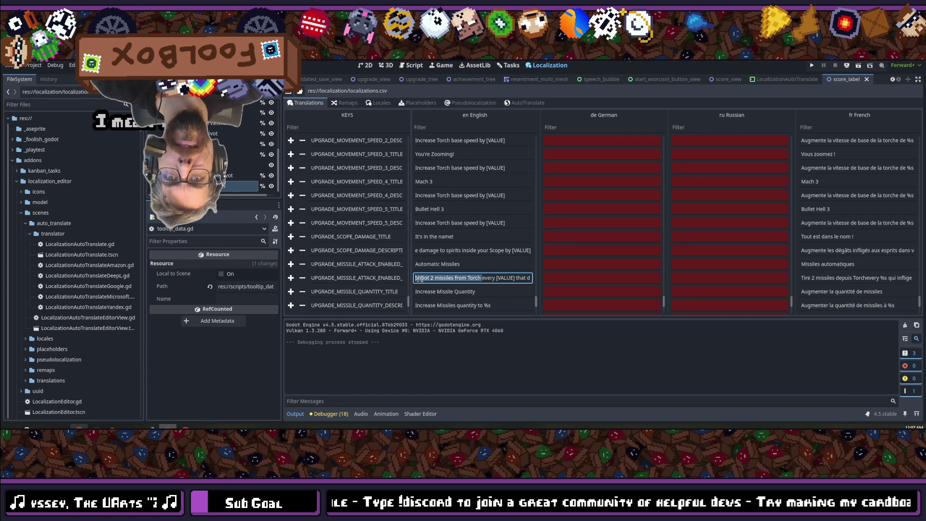
pyautogui.moveTo(434, 278); pyautogui.dragTo(547, 280)
pyautogui.click(456, 279)
pyautogui.hotkey('shift', 'Home')
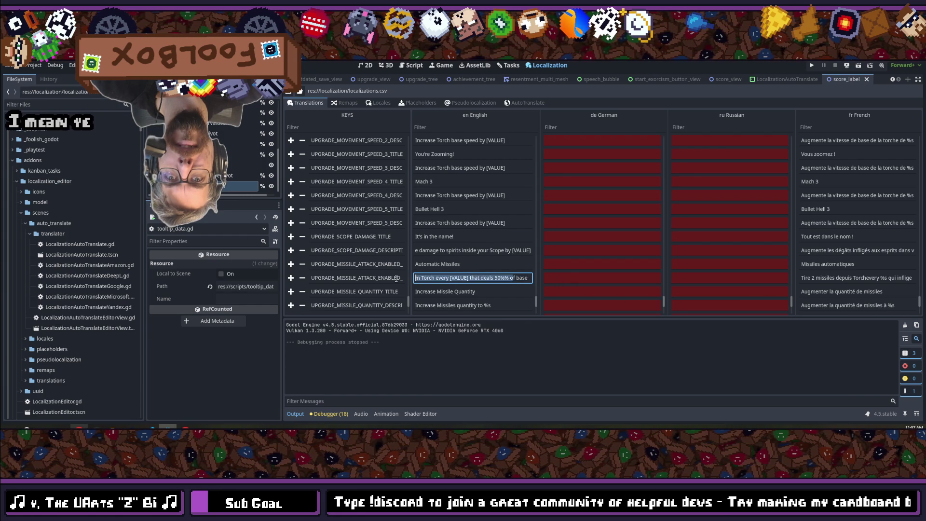
pyautogui.click(530, 278)
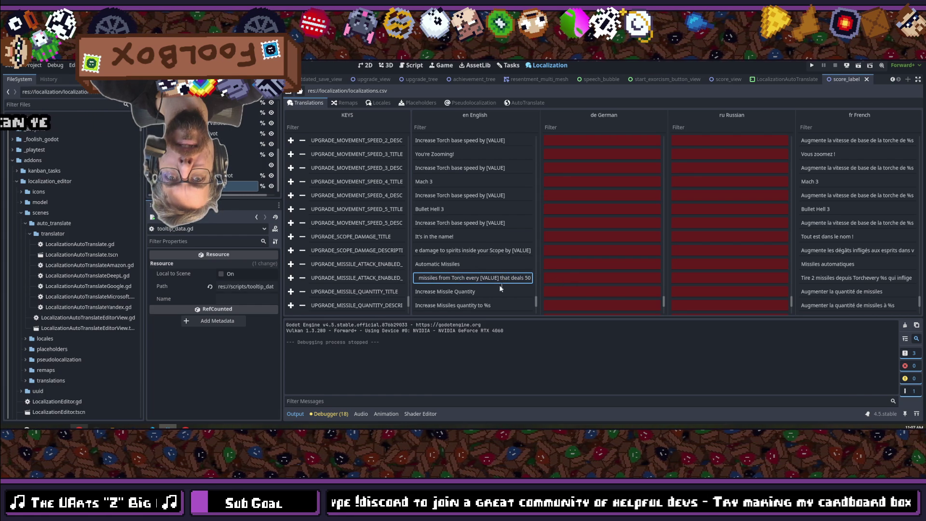
pyautogui.scroll(-2, 497, 284)
# Step: Swap %s for [VALUE] in the missile quantity and missile speed descriptions
pyautogui.doubleClick(486, 261)
pyautogui.hotkey('ctrl', 'v')
pyautogui.scroll(-2, 499, 268)
pyautogui.doubleClick(513, 266)
pyautogui.doubleClick(483, 293)
pyautogui.write('[VALUE]')
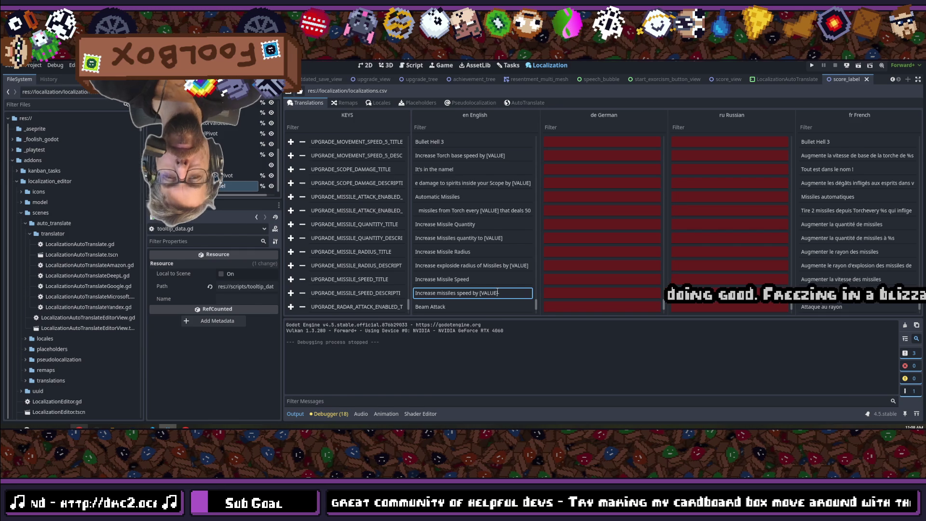
# Step: Enter [VALUE] in the beam spread and beam resource-pickup descriptions, then switch to VS Code
pyautogui.scroll(-3, 480, 271)
pyautogui.scroll(-1, 482, 251)
pyautogui.click(481, 254)
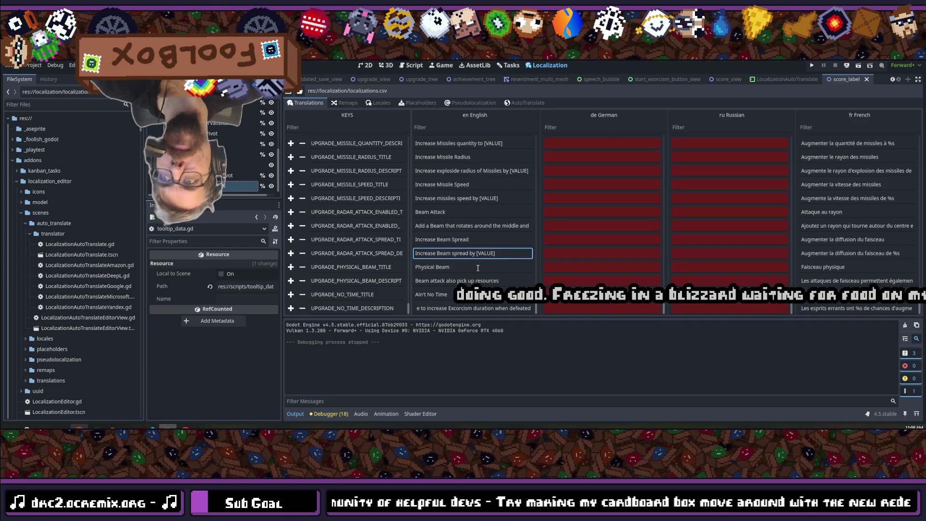
pyautogui.click(485, 281)
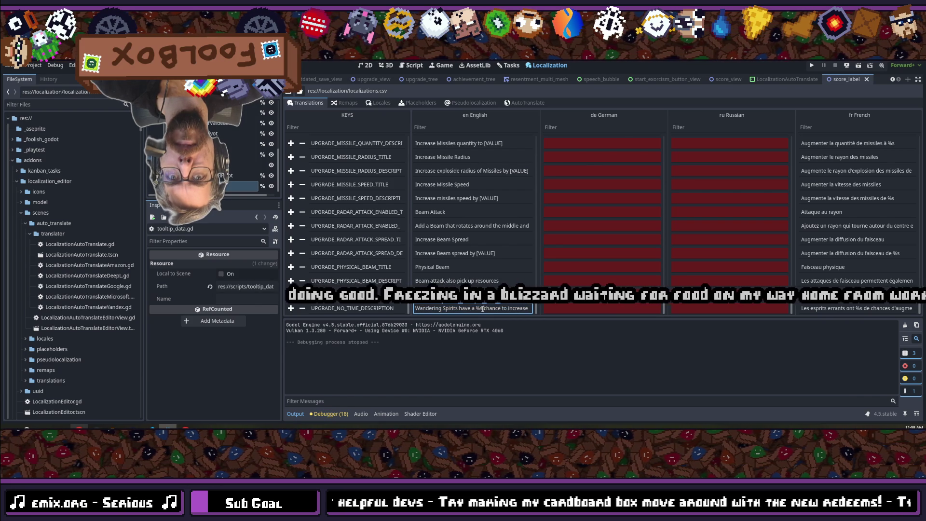
pyautogui.write('[VALUE]')
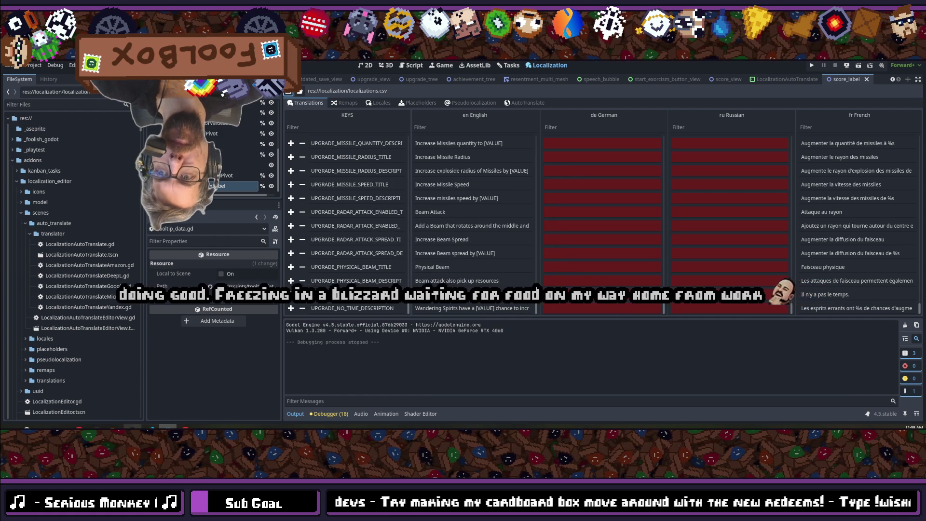
pyautogui.hotkey('alt', 'Tab')
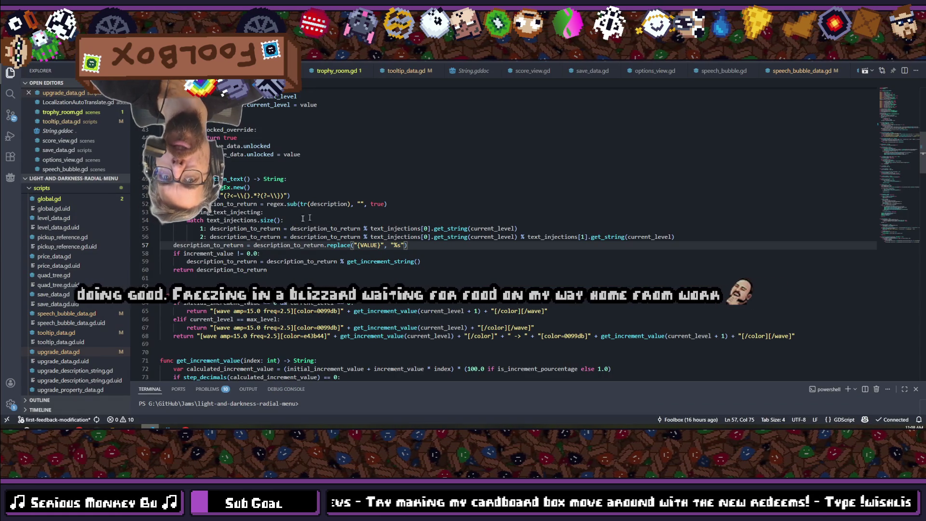
# Step: From line 54 of upgrade_data.gd, search Quick Open for tooltip_data
pyautogui.click(297, 227)
pyautogui.click(306, 221)
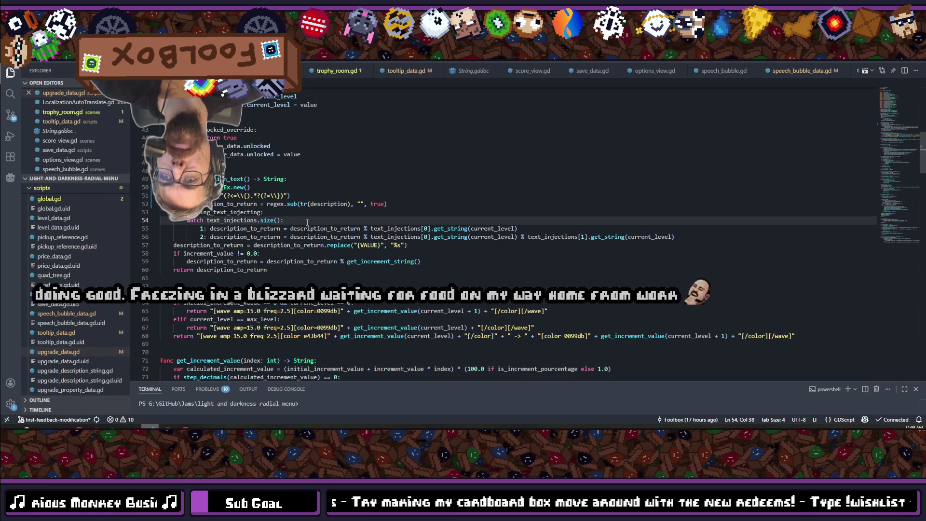
pyautogui.hotkey('ctrl', 'p')
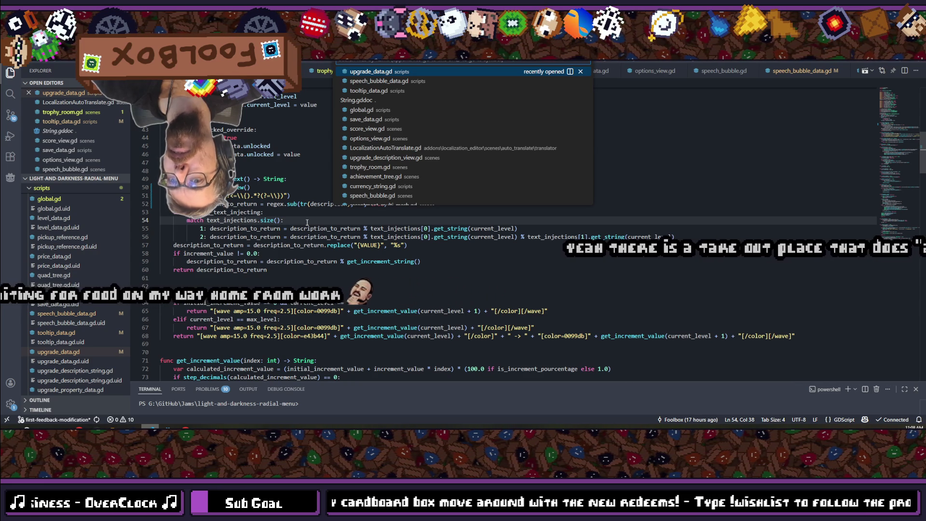
pyautogui.write('tooltip')
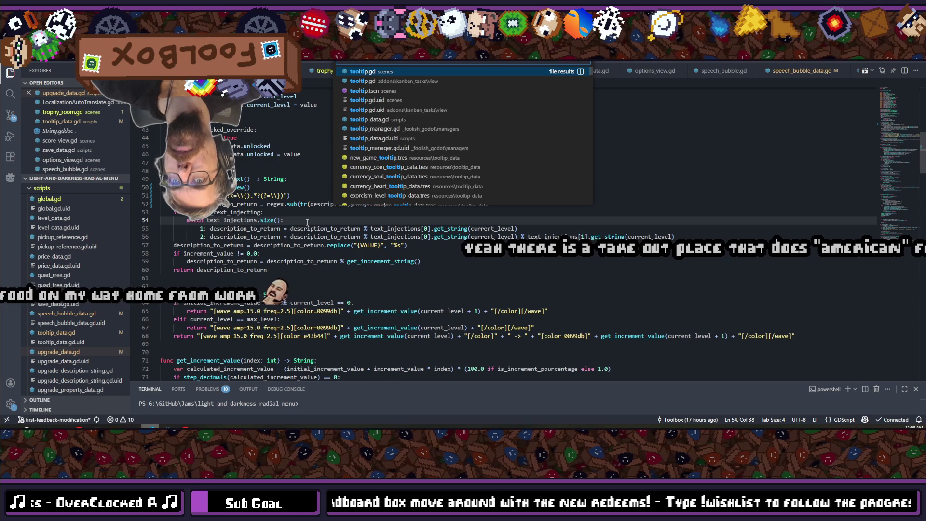
pyautogui.write('_data')
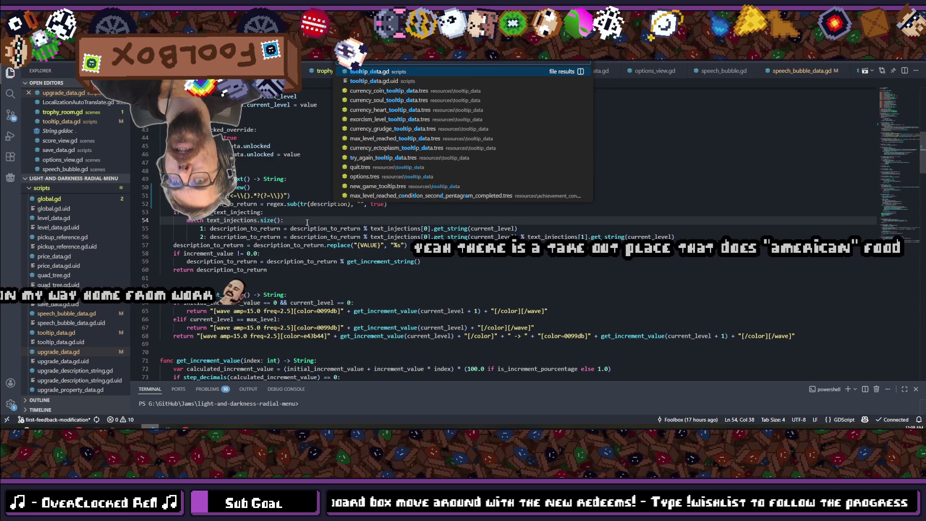
# Step: Open tooltip_data.gd, review its text-injection format lines, then return to upgrade_data.gd
pyautogui.press('Return')
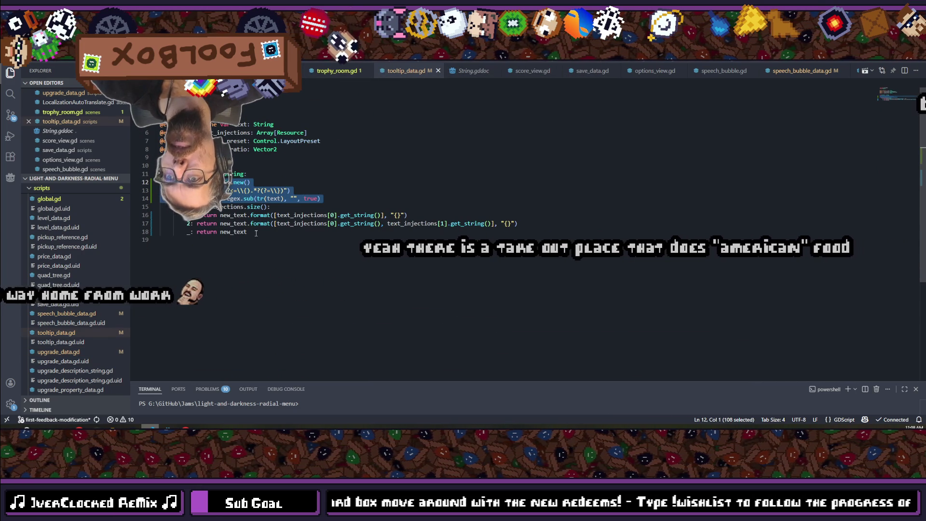
pyautogui.moveTo(256, 233); pyautogui.dragTo(160, 216)
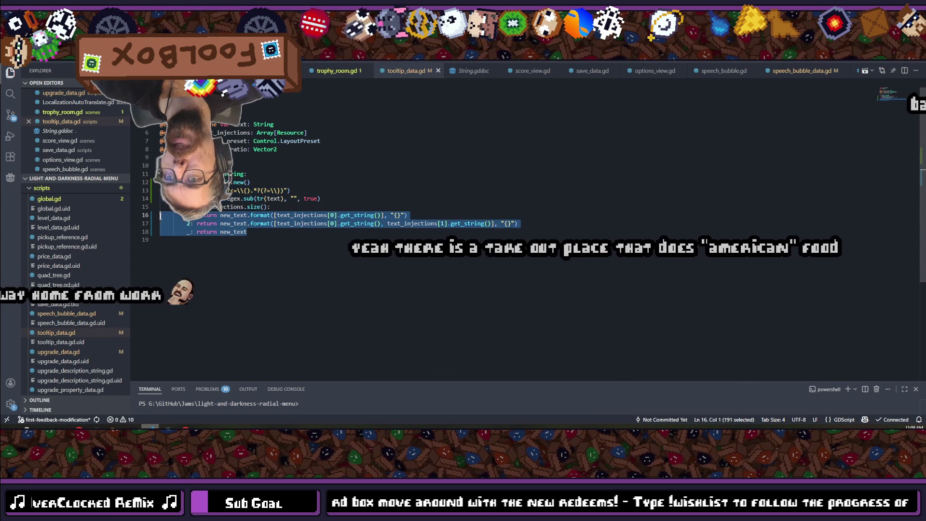
pyautogui.click(557, 224)
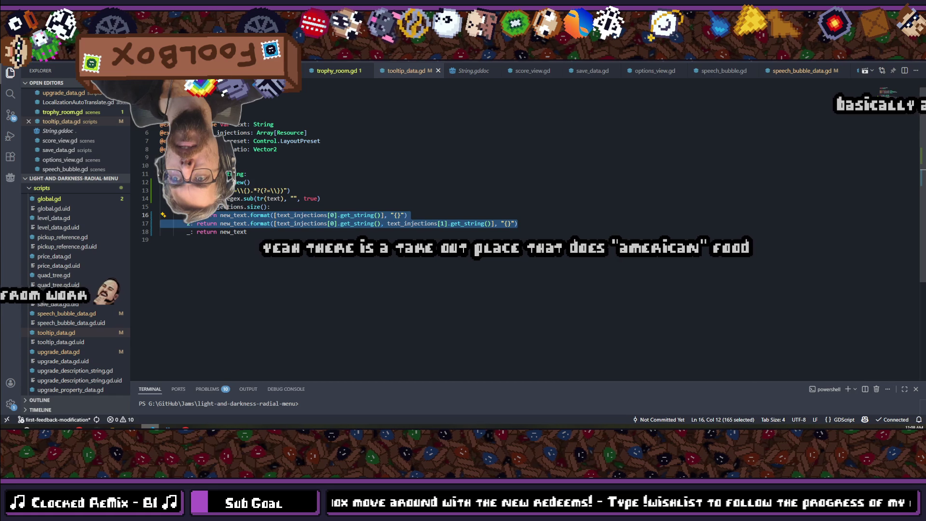
pyautogui.hotkey('ctrl', 'Tab')
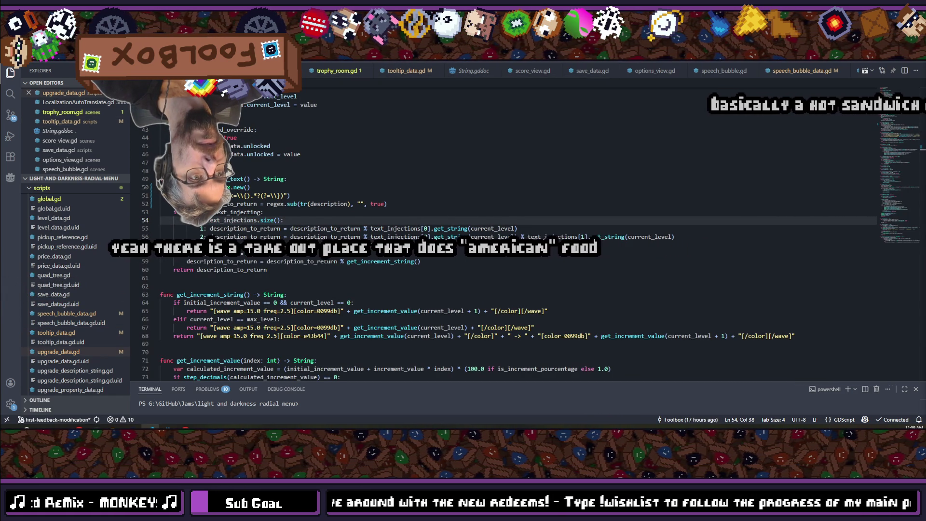
# Step: Paste the copied new_text.format lines below line 55 and look them over
pyautogui.click(706, 231)
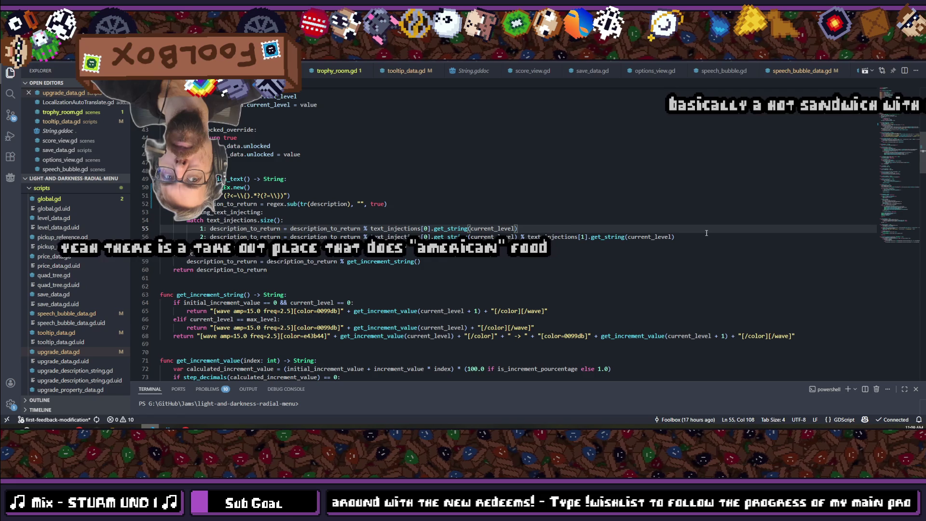
pyautogui.press('Down')
pyautogui.press('Down')
pyautogui.hotkey('ctrl', 'v')
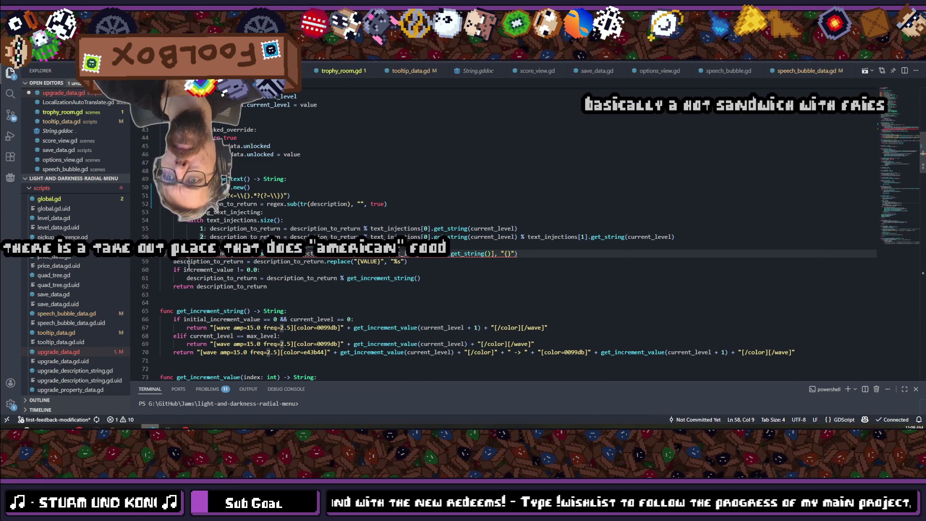
pyautogui.click(307, 246)
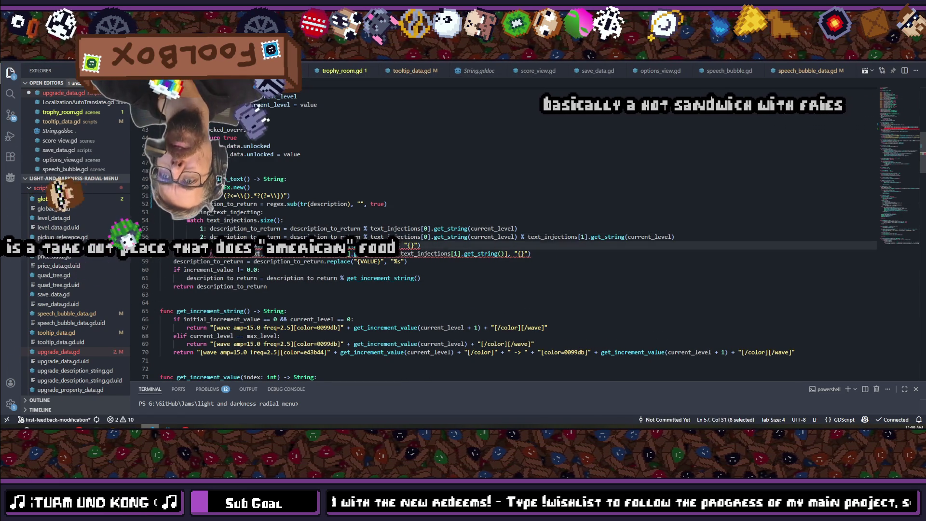
pyautogui.click(245, 245)
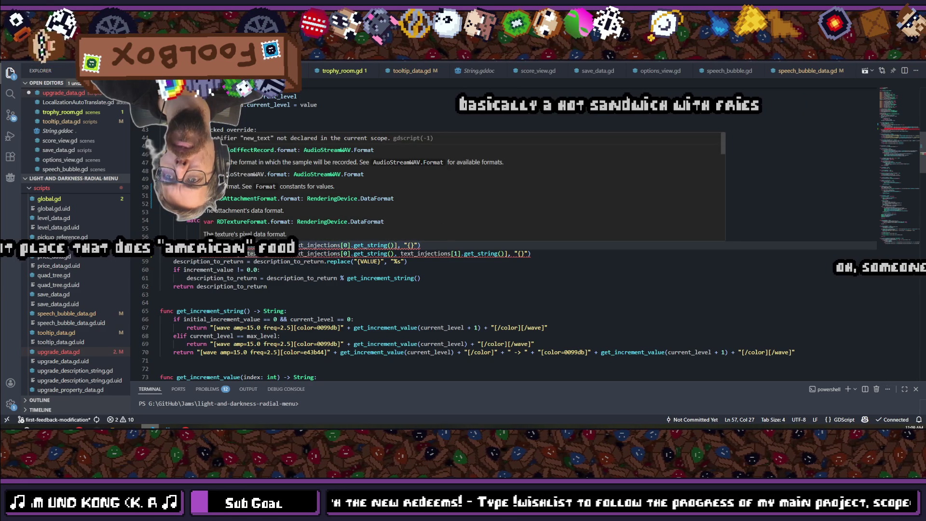
pyautogui.doubleClick(262, 245)
pyautogui.keyDown('shift'); pyautogui.click(290, 245); pyautogui.keyUp('shift')
pyautogui.click(381, 212)
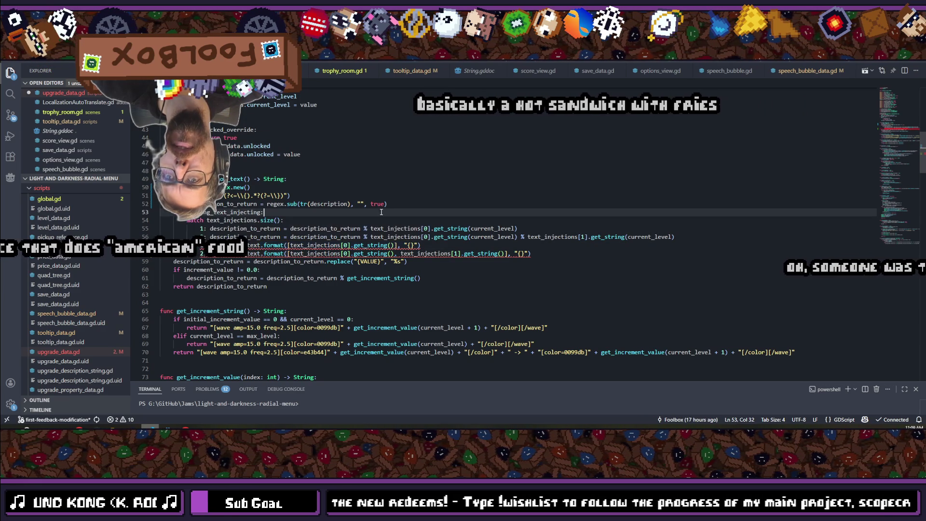
# Step: Replace the % operator on line 55 with .format and remove the stray dot
pyautogui.click(360, 230)
pyautogui.press('Delete')
pyautogui.press('Delete')
pyautogui.write('.format')
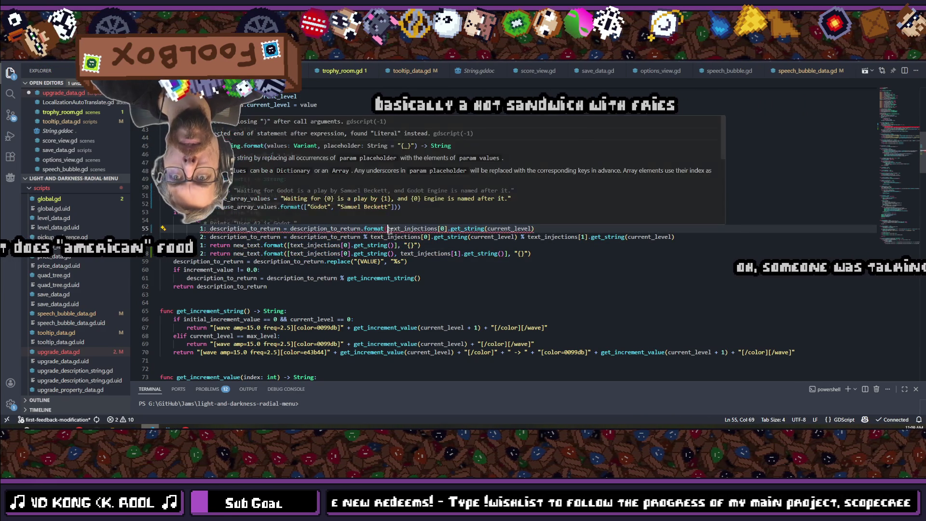
pyautogui.moveTo(471, 228)
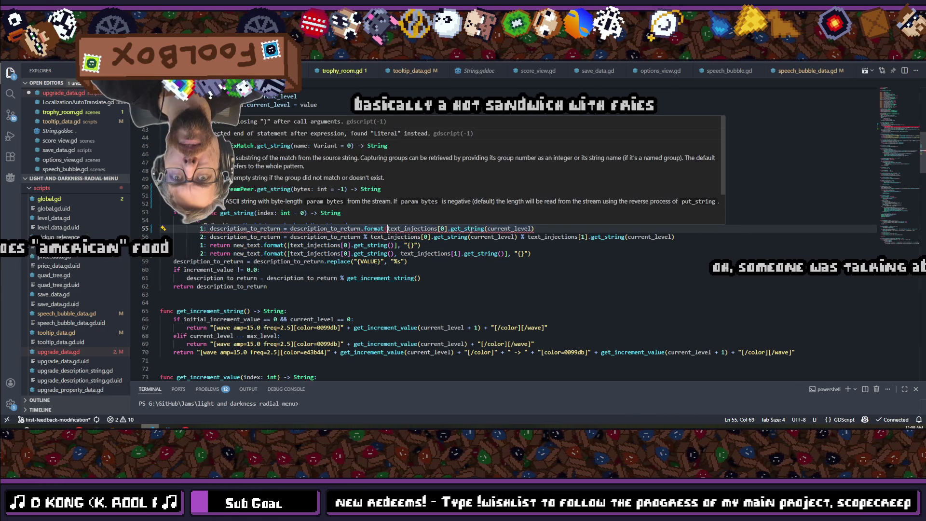
pyautogui.click(549, 229)
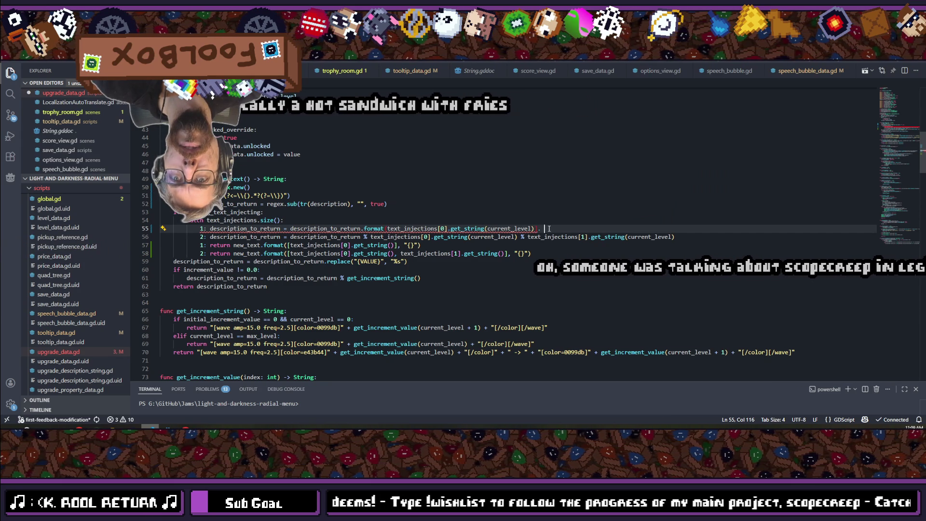
pyautogui.press('BackSpace')
pyautogui.press('Return')
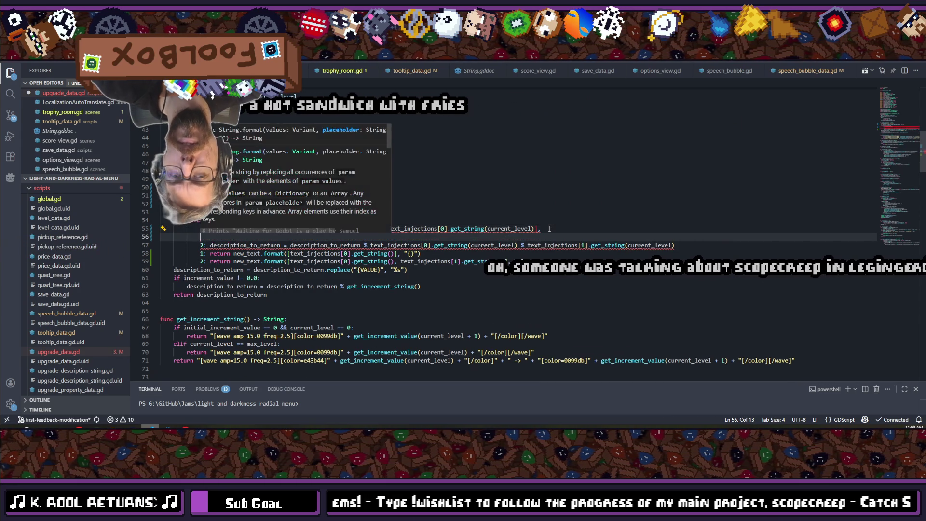
pyautogui.press('BackSpace')
pyautogui.press('BackSpace')
pyautogui.press('BackSpace')
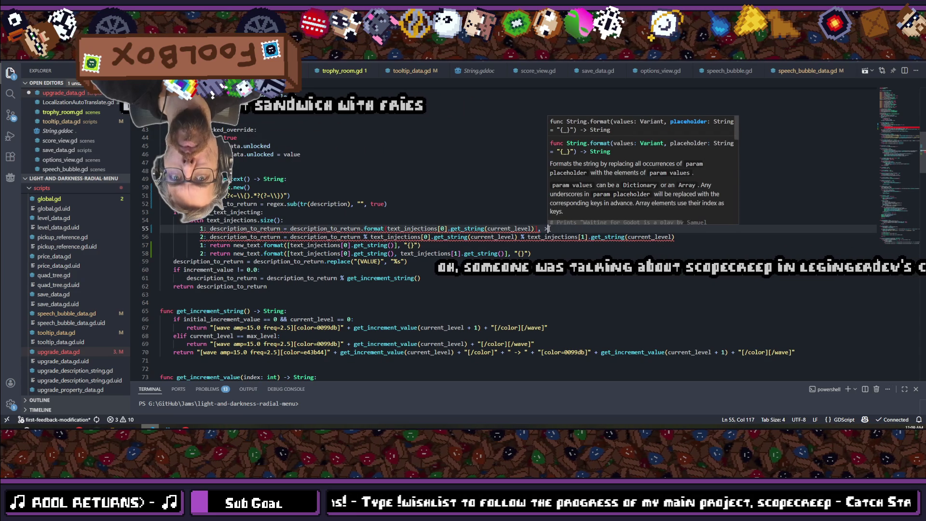
# Step: Add the "{}" placeholder argument and wrap text_injections[0].get_string(current_level) in an array
pyautogui.write('"')
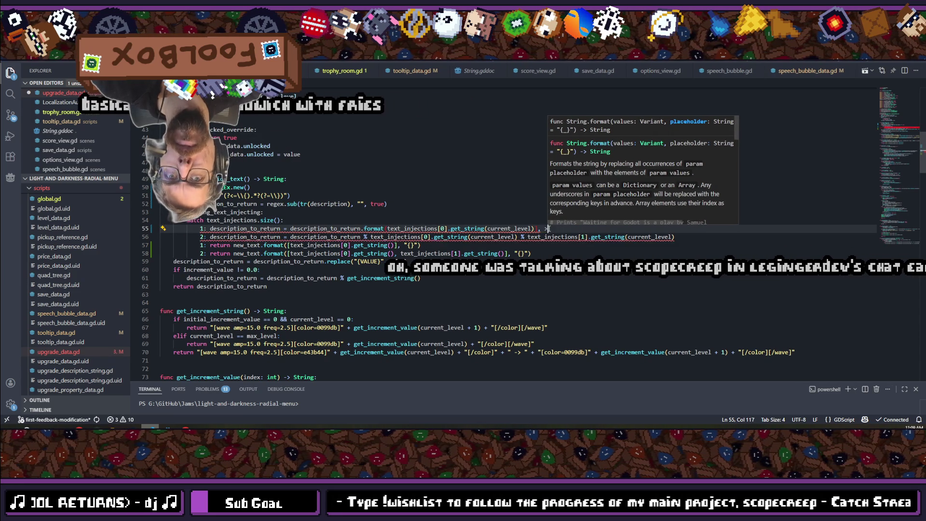
pyautogui.write('{}')
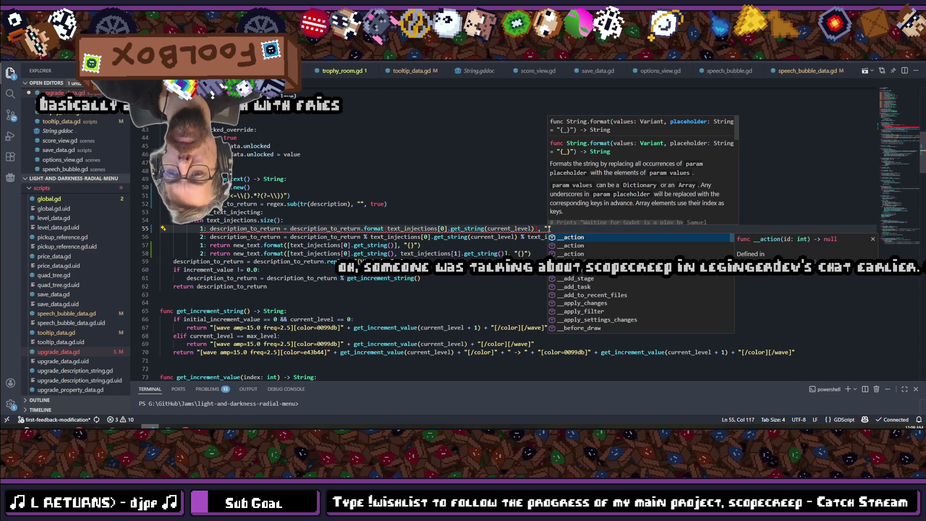
pyautogui.press('Return')
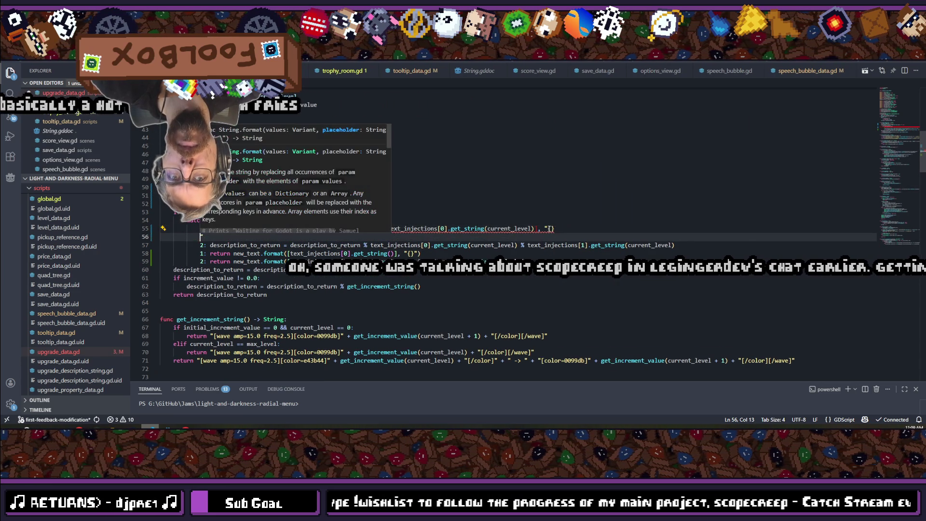
pyautogui.hotkey('ctrl', 'z')
pyautogui.write('"')
pyautogui.press('Left')
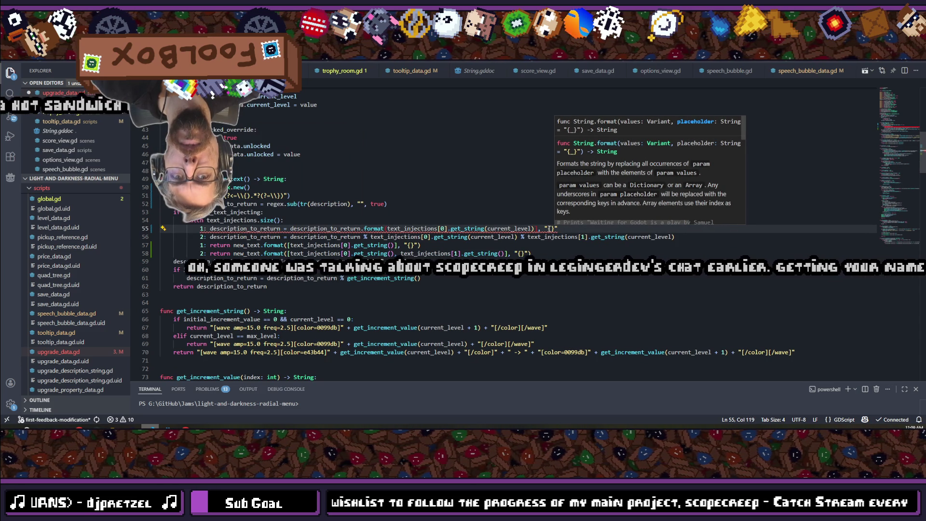
pyautogui.write('"')
pyautogui.press('BackSpace')
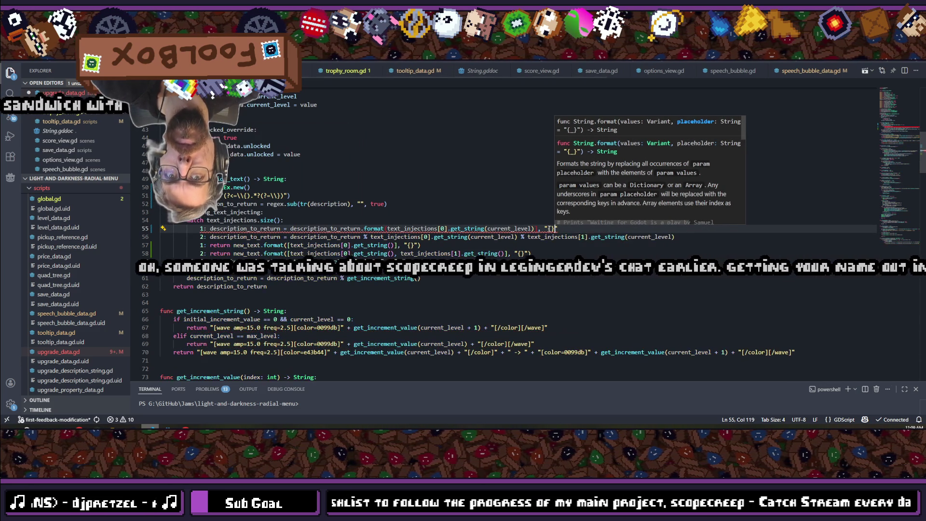
pyautogui.write('")')
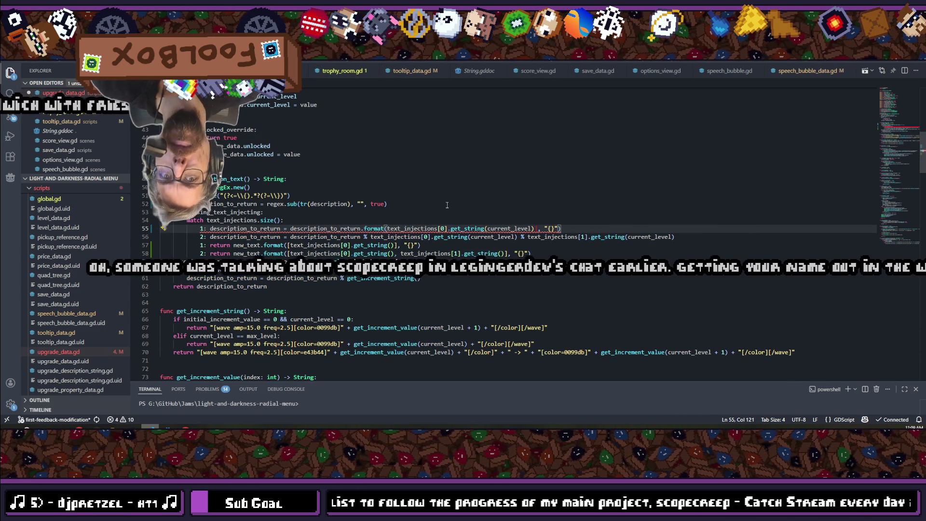
pyautogui.click(388, 228)
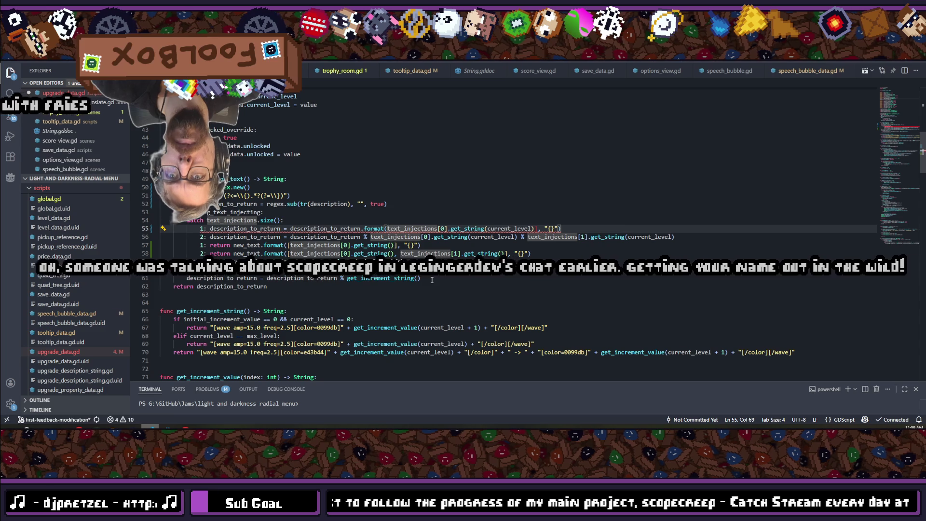
pyautogui.write('[')
pyautogui.click(399, 246)
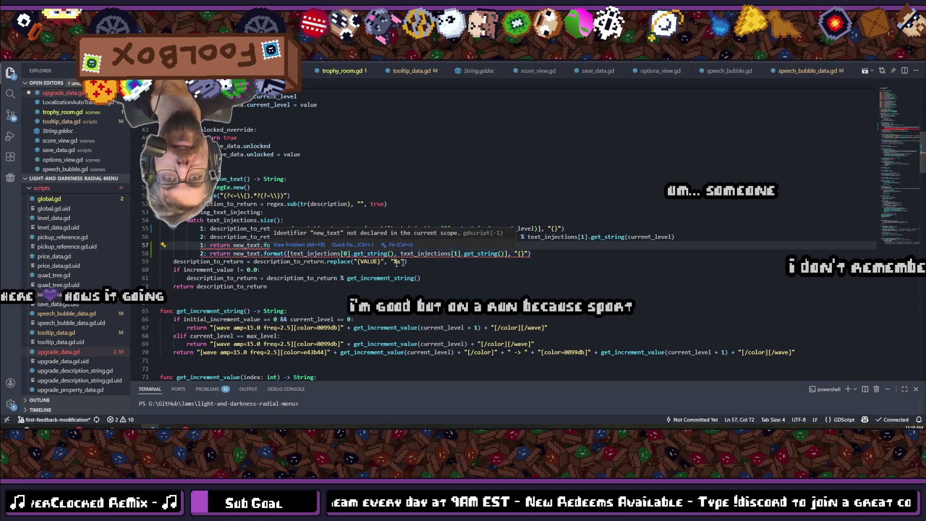
# Step: On line 56, replace both % operators with a .format([ call listing the two values
pyautogui.moveTo(261, 253); pyautogui.dragTo(288, 253)
pyautogui.click(392, 228)
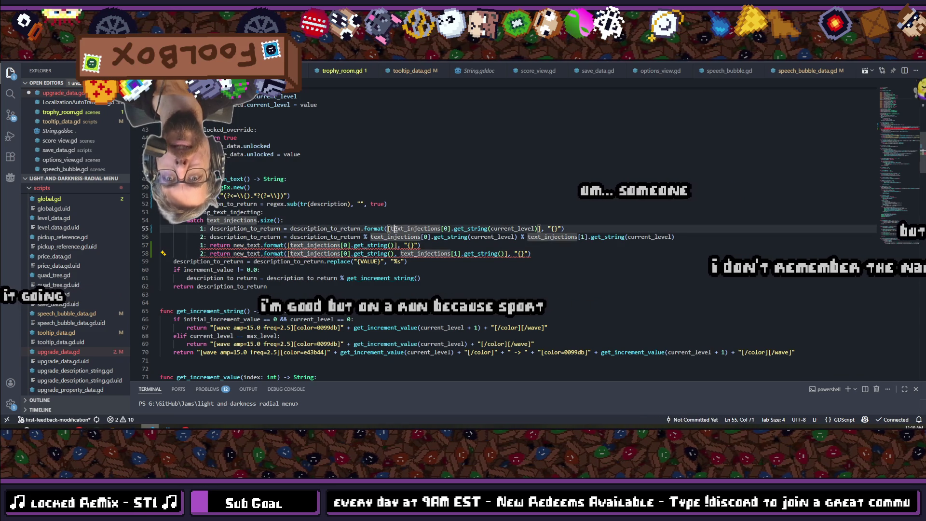
pyautogui.click(370, 237)
pyautogui.press('BackSpace')
pyautogui.press('BackSpace')
pyautogui.press('BackSpace')
pyautogui.write('.format(')
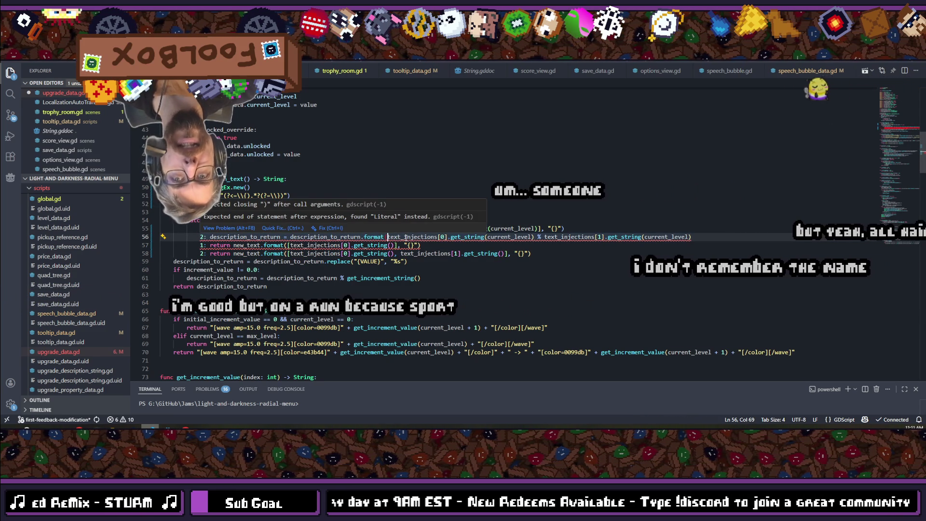
pyautogui.write('[')
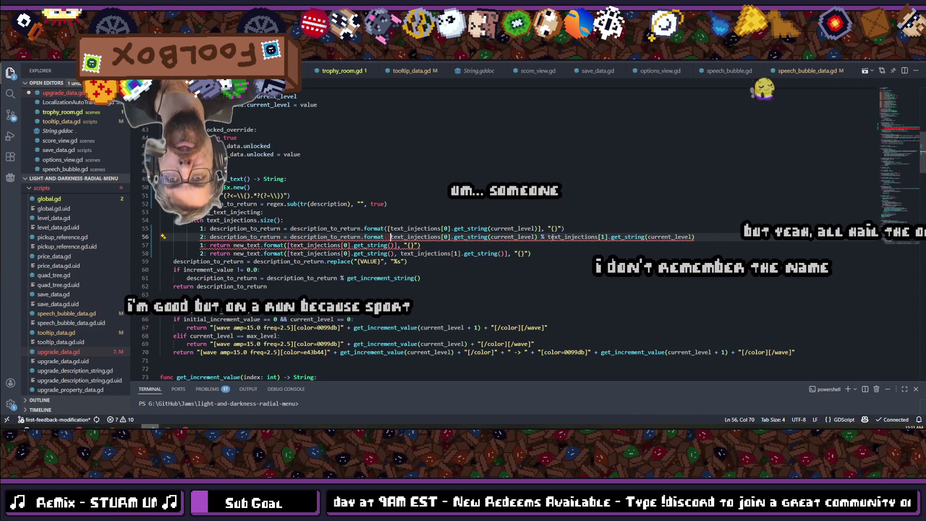
pyautogui.click(549, 236)
pyautogui.press('BackSpace')
pyautogui.press('BackSpace')
pyautogui.press('BackSpace')
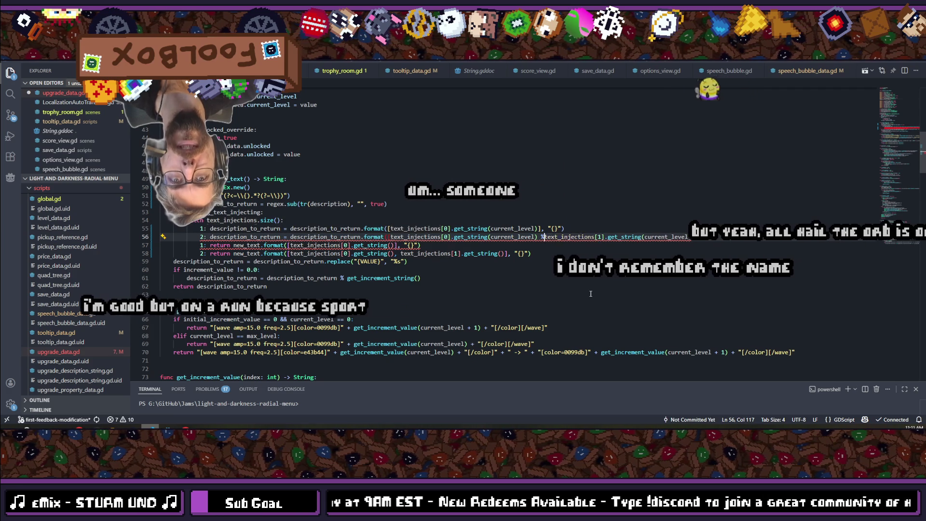
pyautogui.write(',')
# Step: Close line 56's format call with the "{}" placeholder and remove the leftover new_text lines
pyautogui.press('End')
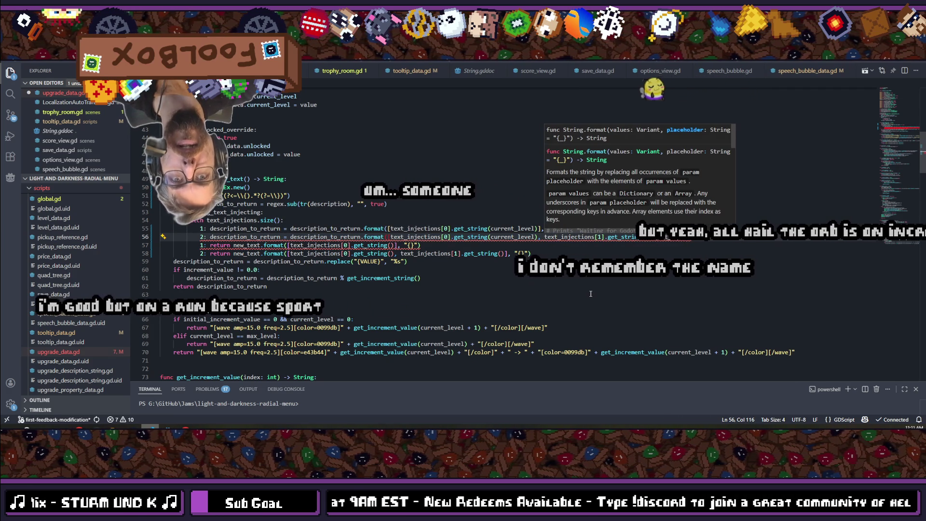
pyautogui.write('], ')
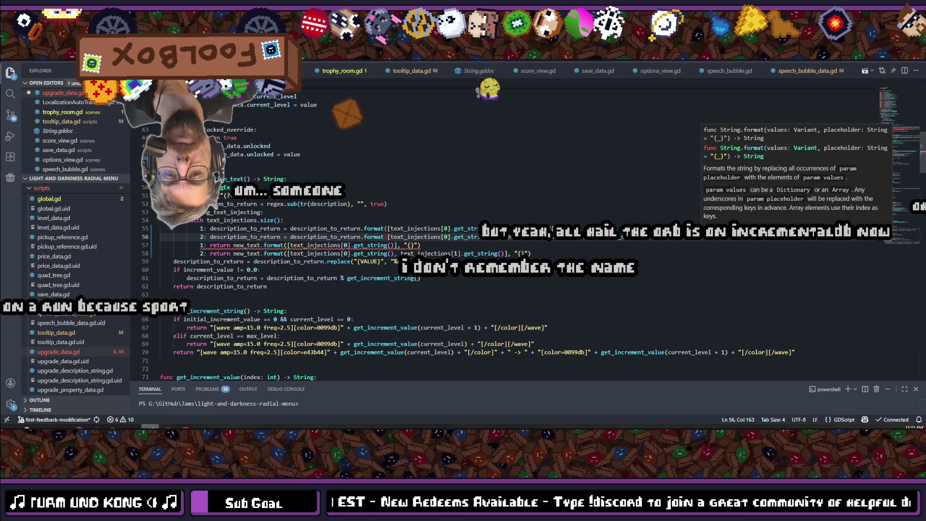
pyautogui.write('_{}"')
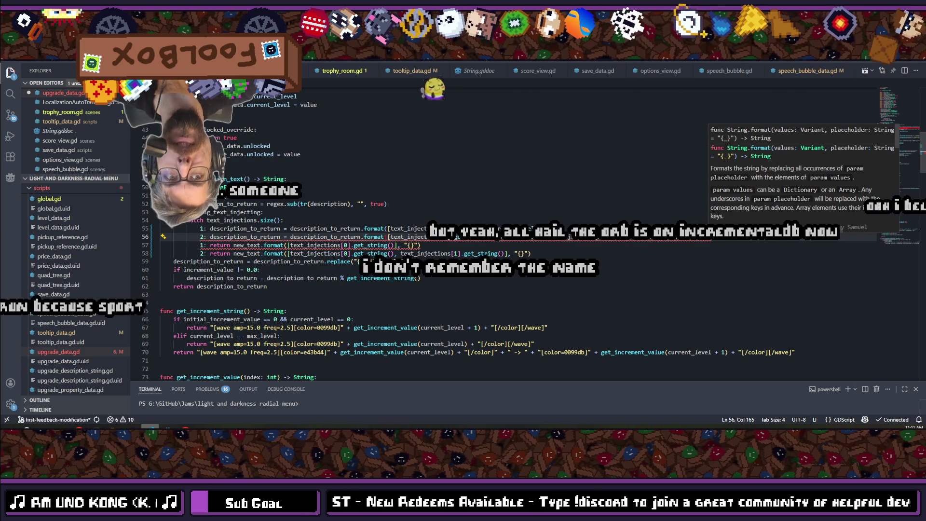
pyautogui.hotkey('ctrl', 'space')
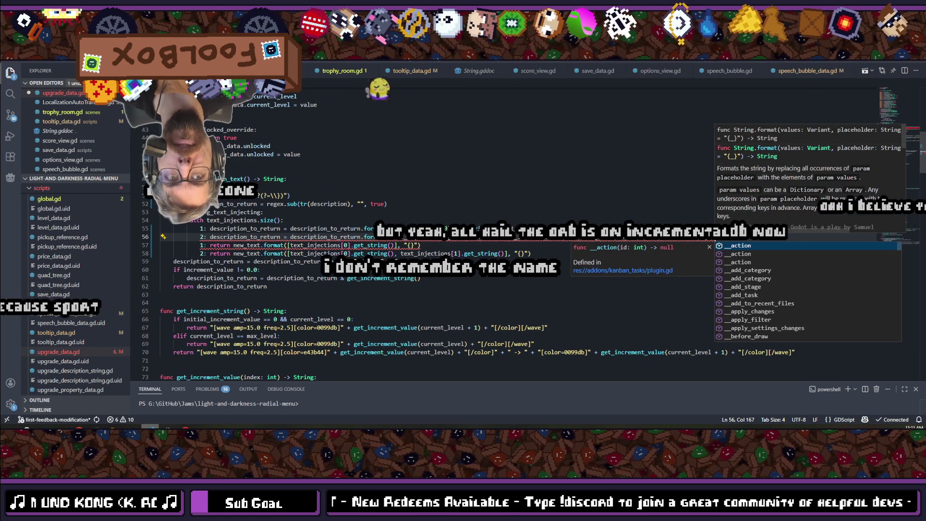
pyautogui.write(')], "{}")')
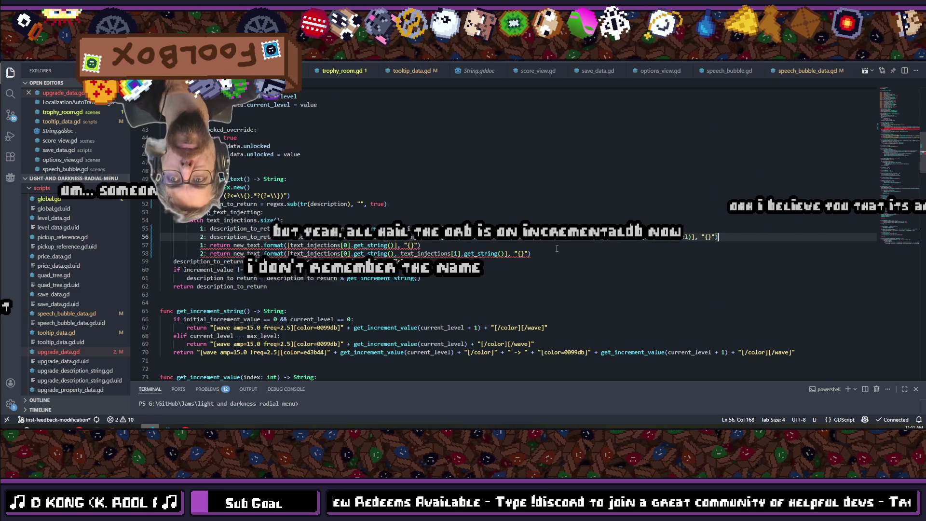
pyautogui.moveTo(551, 255); pyautogui.dragTo(174, 263)
pyautogui.hotkey('ctrl', 'z')
pyautogui.hotkey('ctrl', 'z')
pyautogui.hotkey('ctrl', 'z')
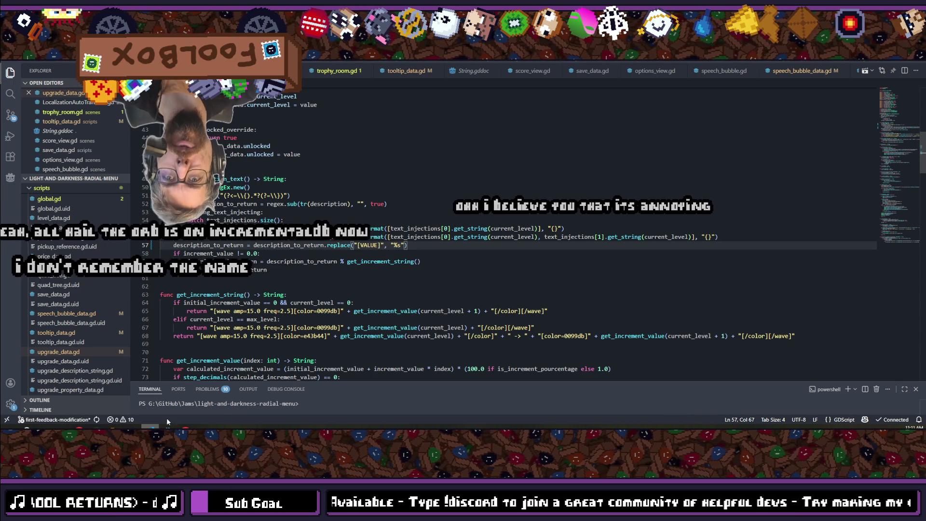
# Step: Back in Godot, scroll the Translations table up to the *_CURRENCY_NAME and *_CURRENCY_TOOLTIP rows
pyautogui.hotkey('alt', 'Tab')
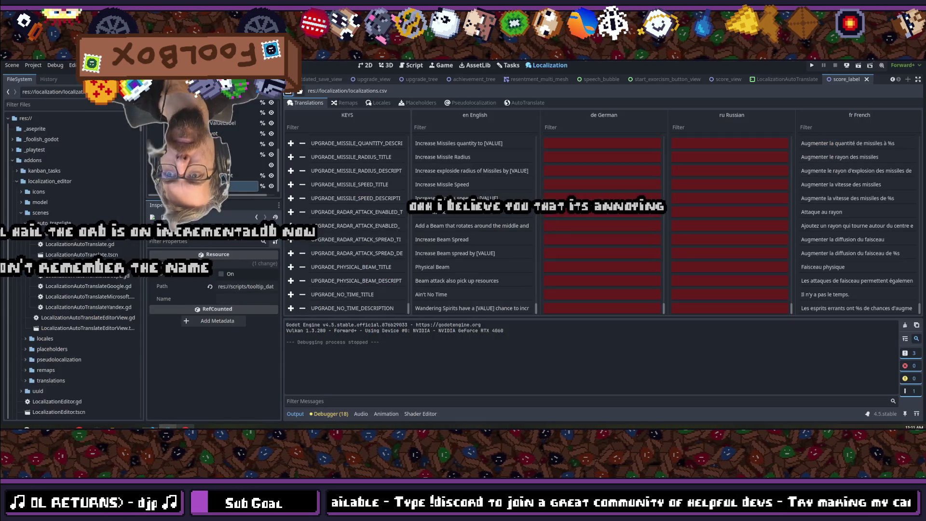
pyautogui.scroll(10, 603, 224)
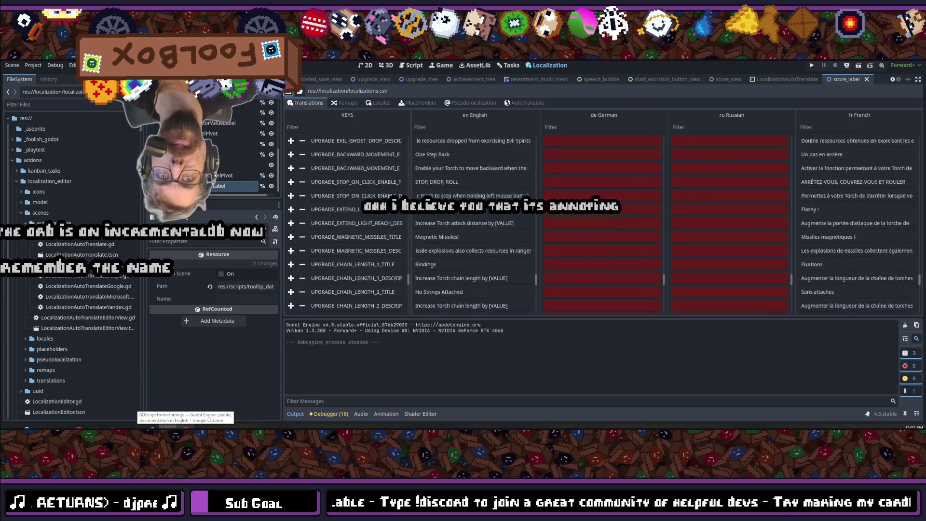
pyautogui.scroll(10, 603, 224)
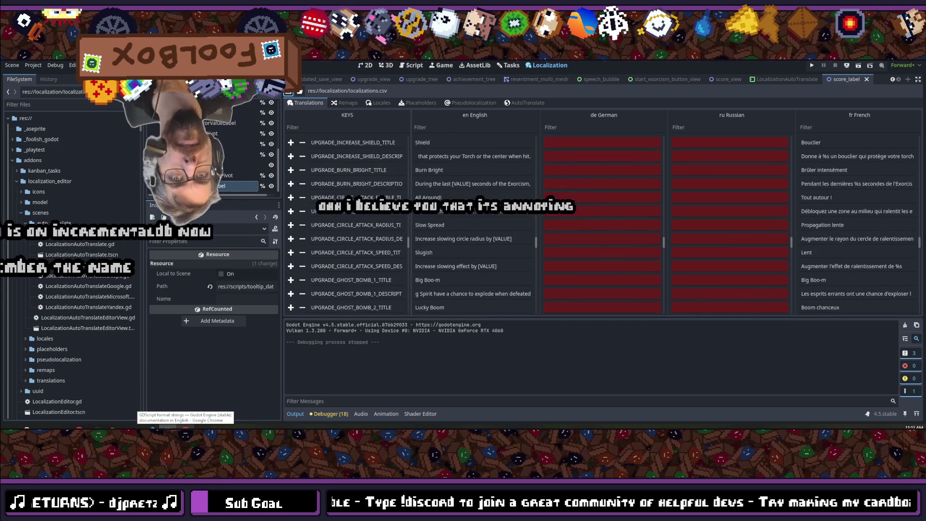
pyautogui.scroll(10, 501, 236)
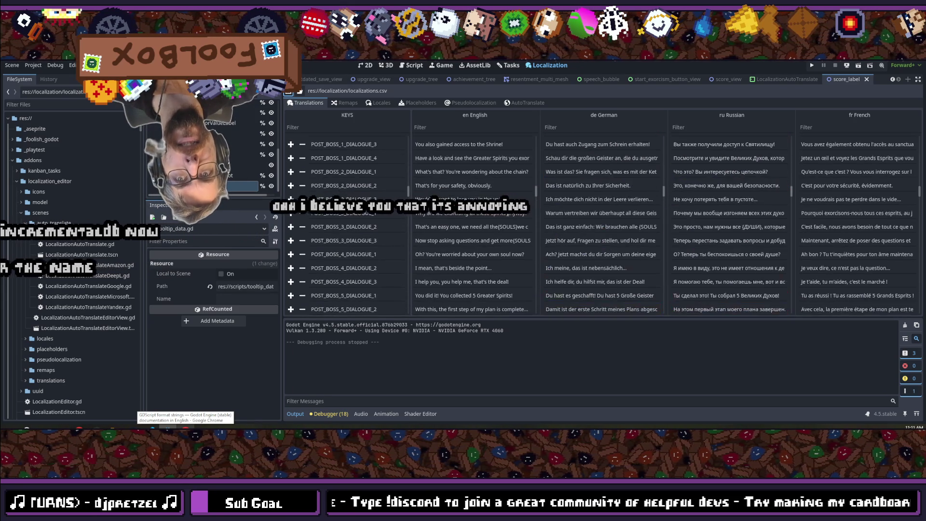
pyautogui.scroll(3, 502, 234)
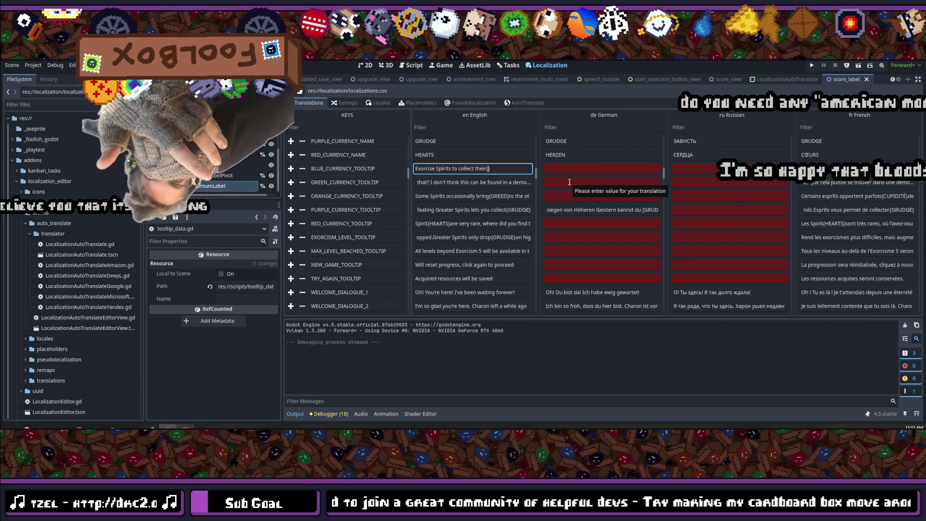
# Step: End the English BLUE_CURRENCY_TOOLTIP with {SOULS}, then inspect the German tooltip's [GRUDGE] placeholder
pyautogui.write('SOULS}')
pyautogui.press('Tab')
pyautogui.click(618, 210)
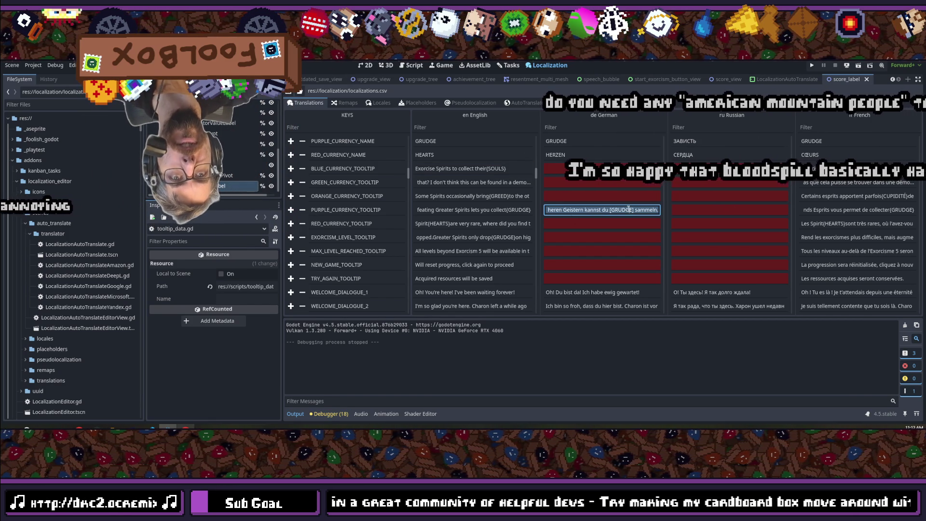
pyautogui.click(629, 210)
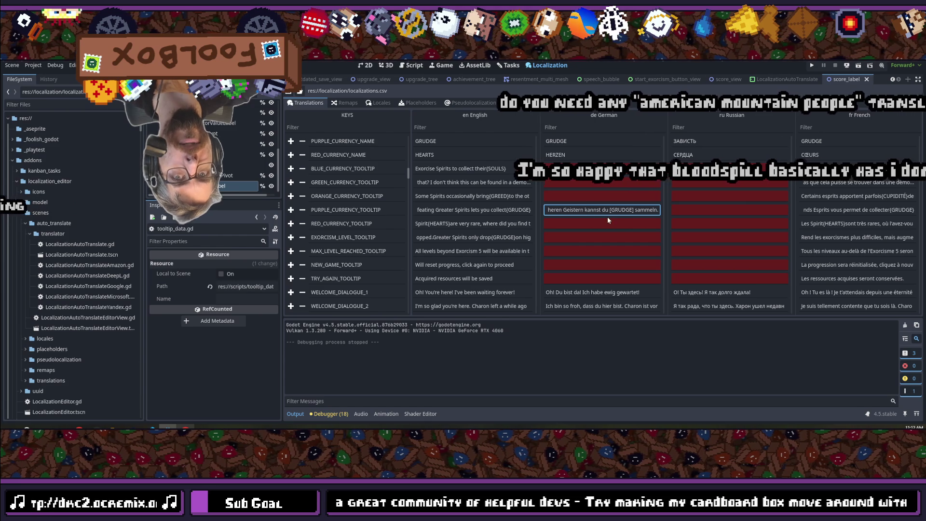
pyautogui.scroll(-2, 606, 230)
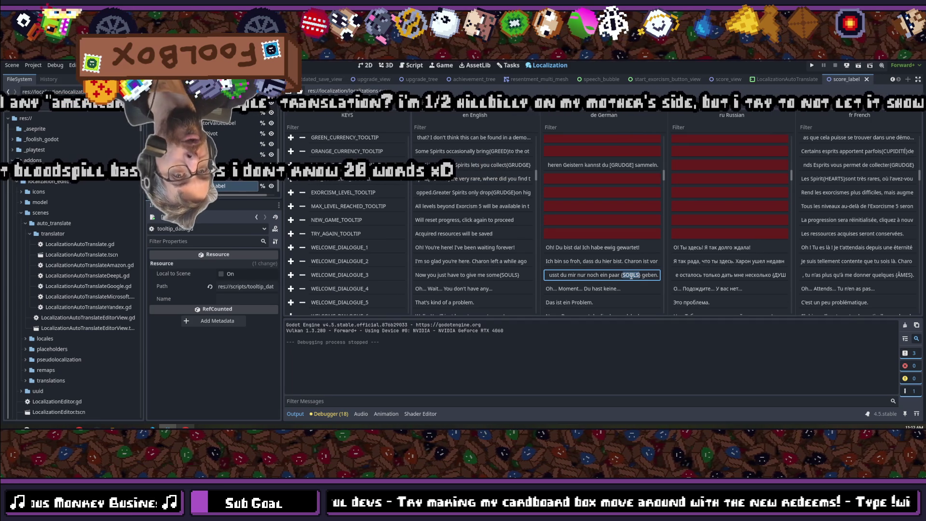
pyautogui.scroll(5, 571, 201)
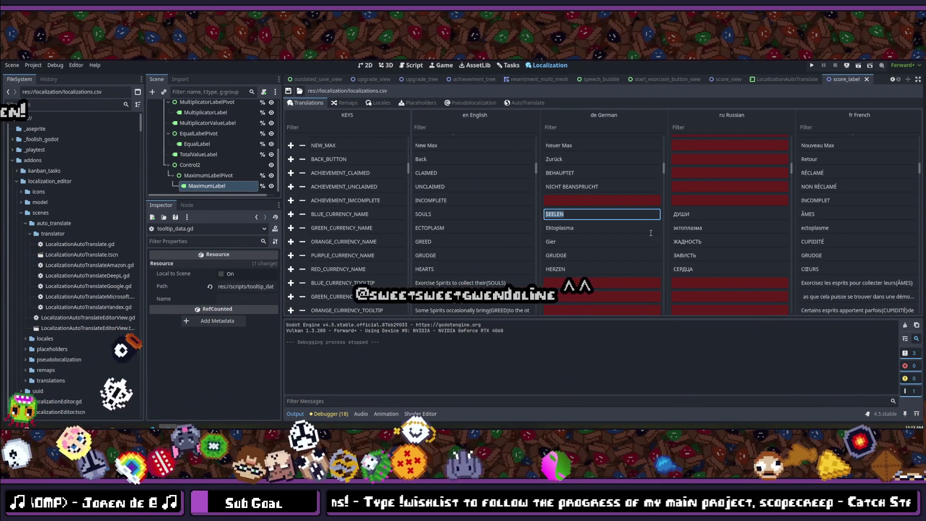
# Step: Commit the German SEELEN entry, save the localization file, and run the project
pyautogui.scroll(-3, 651, 233)
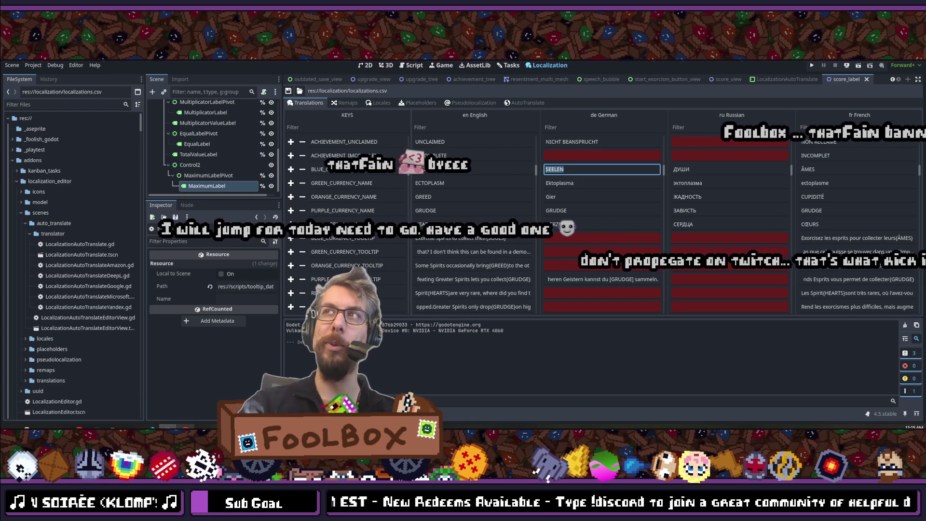
pyautogui.click(579, 169)
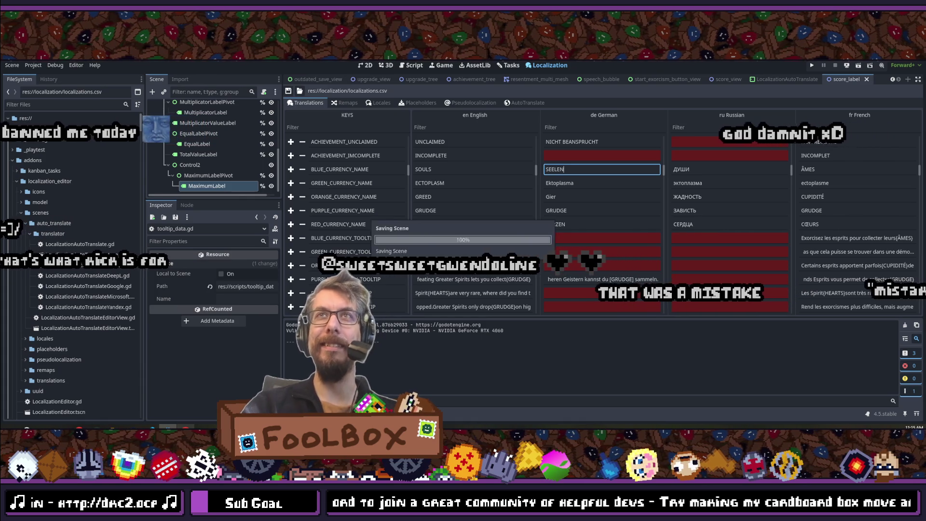
pyautogui.click(288, 92)
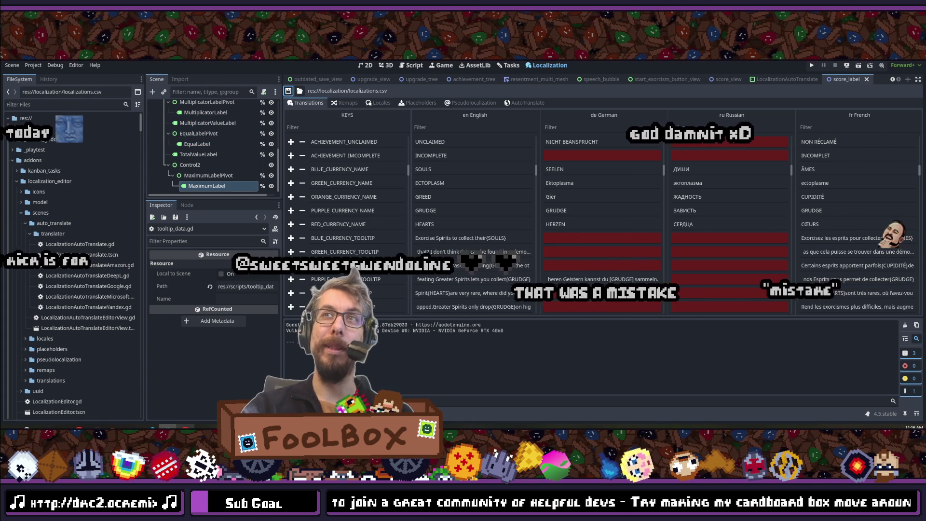
pyautogui.click(812, 65)
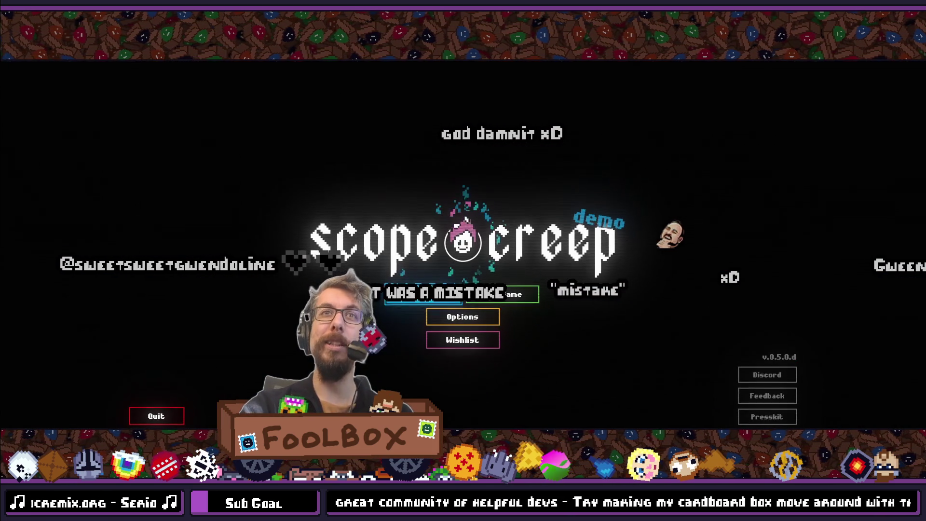
# Step: Start a New Game to reach the French upgrade screen, then exit fullscreen and switch to the browser
pyautogui.click(501, 294)
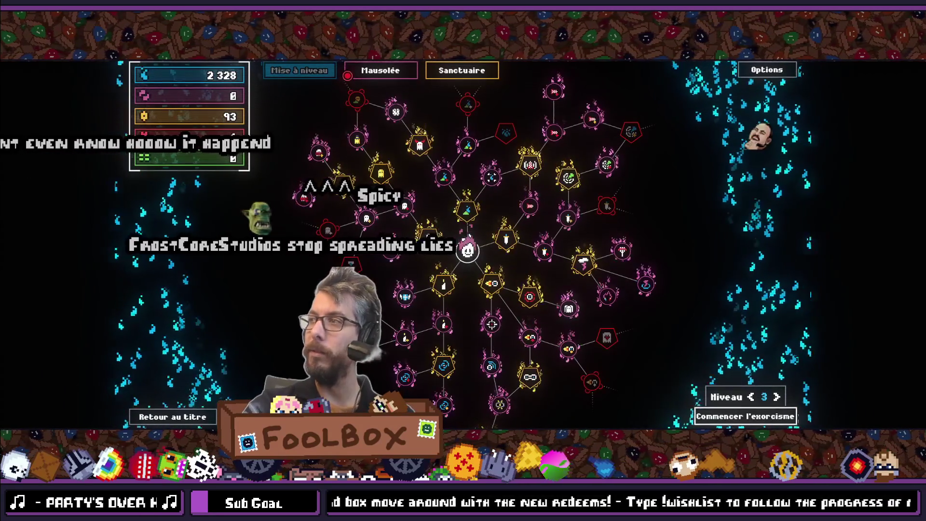
pyautogui.press('F11')
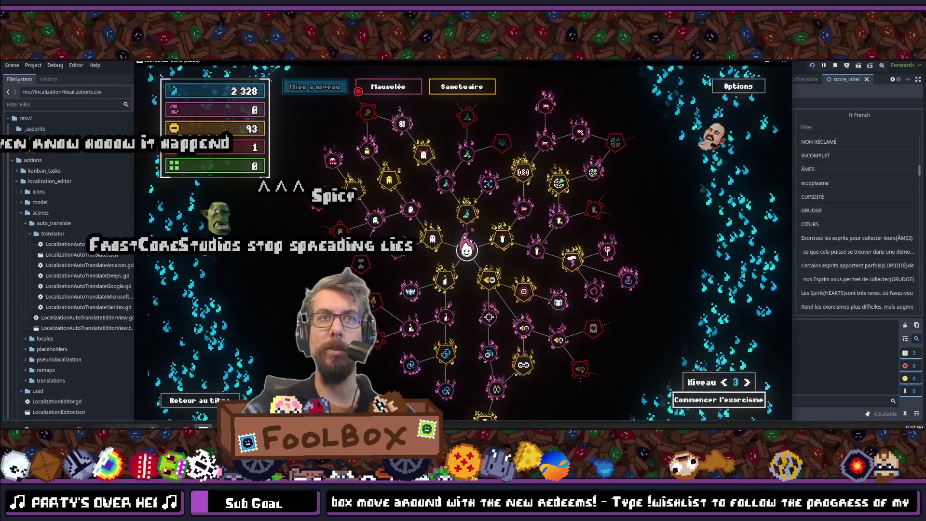
pyautogui.hotkey('alt', 'Tab')
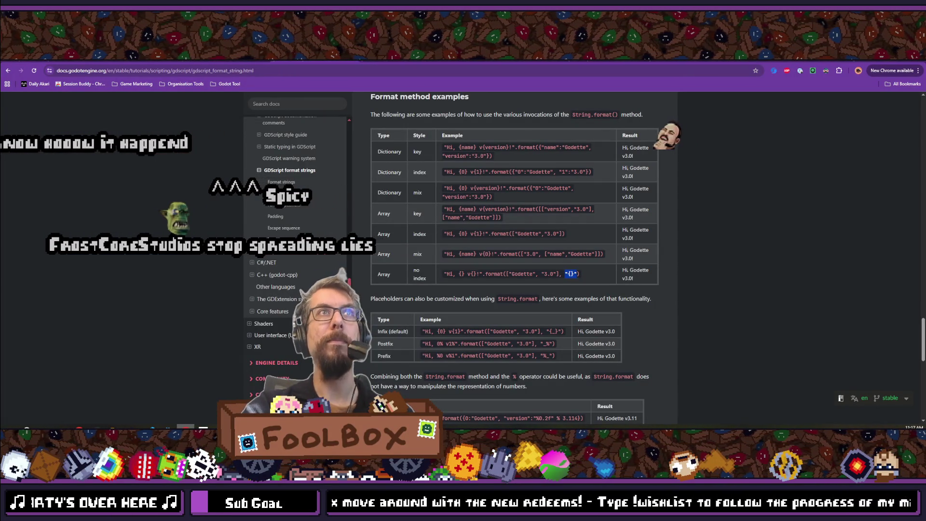
# Step: Switch to the YouTube SCOPECREEP channel page and reload it
pyautogui.hotkey('ctrl', 'Tab')
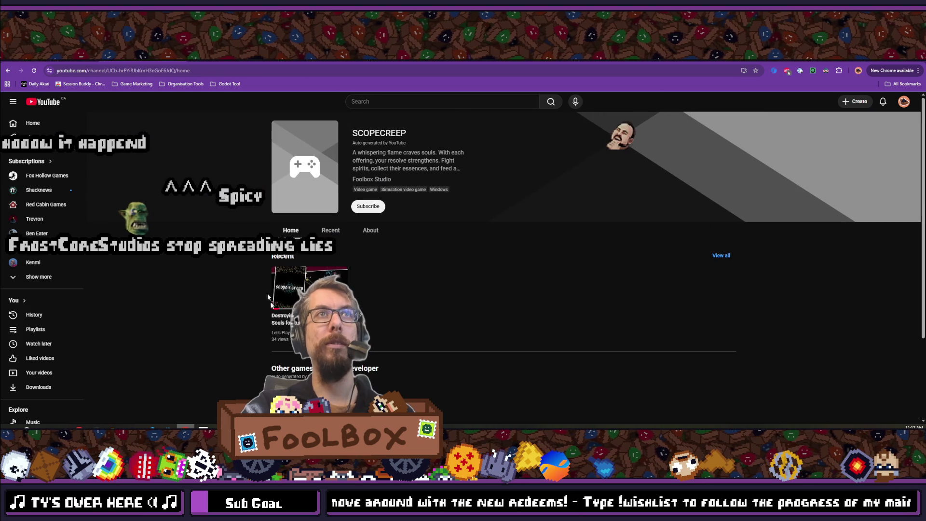
pyautogui.click(35, 72)
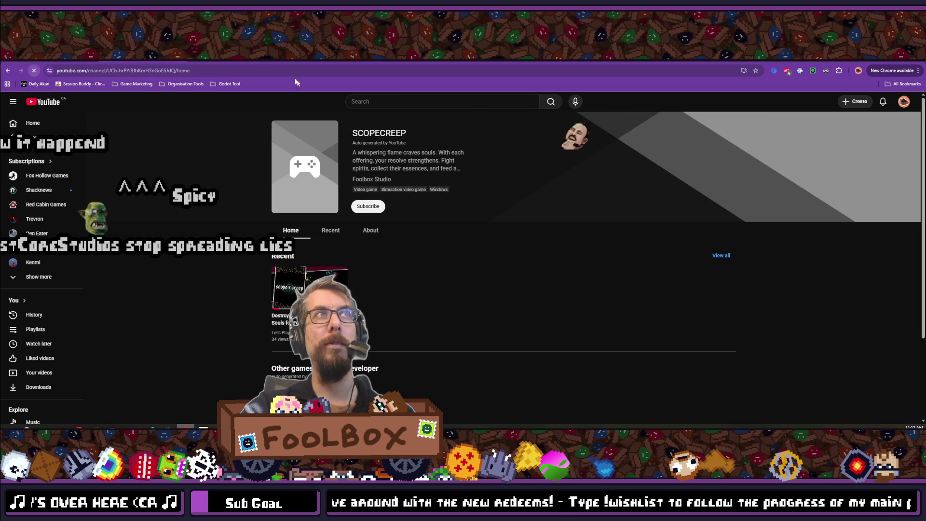
pyautogui.click(257, 71)
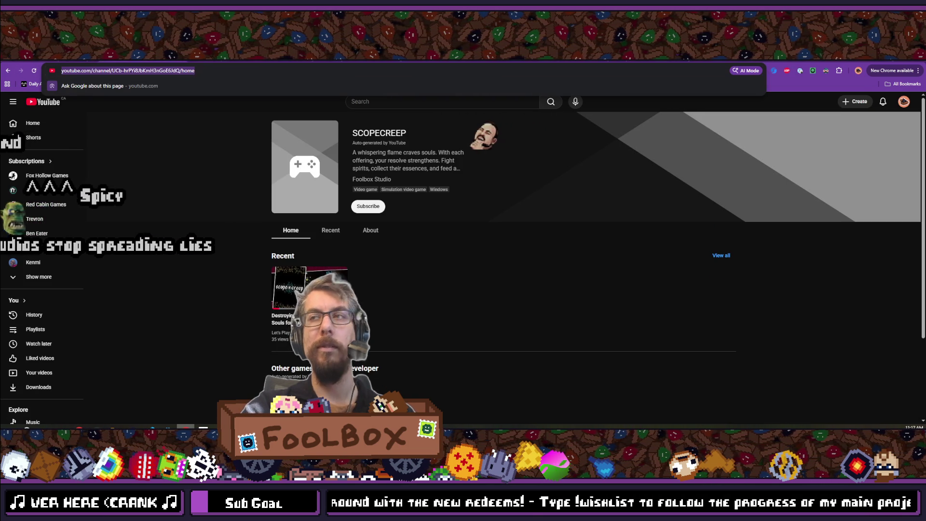
pyautogui.press('Escape')
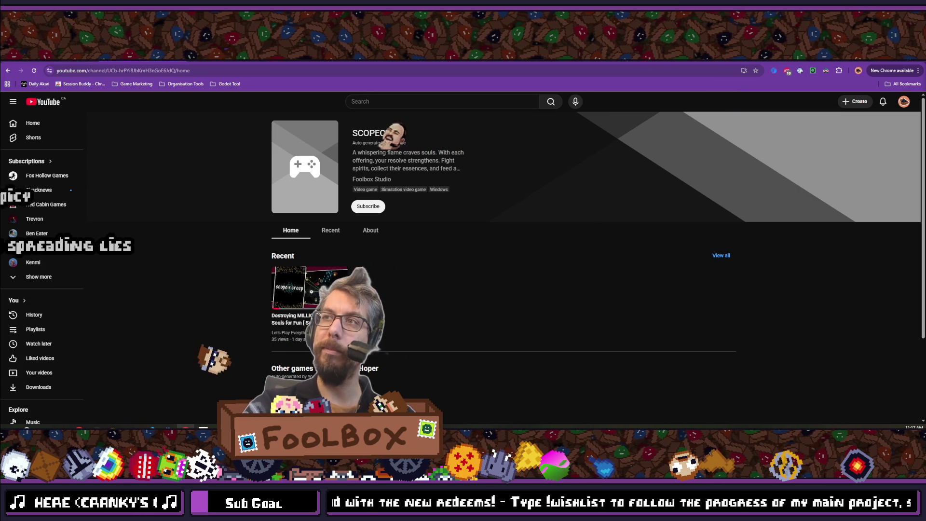
# Step: Scroll the channel page and highlight its name and description, then return to the running demo
pyautogui.scroll(-2, 494, 287)
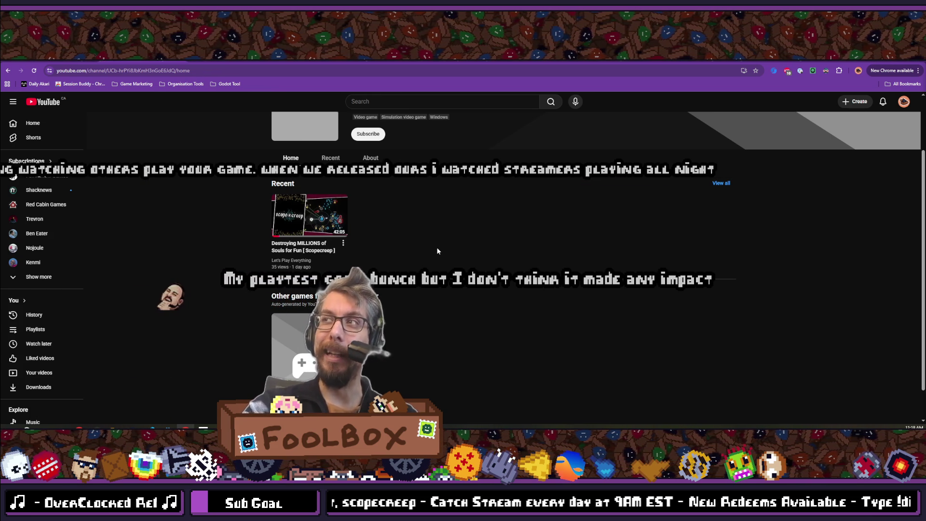
pyautogui.scroll(-1, 441, 304)
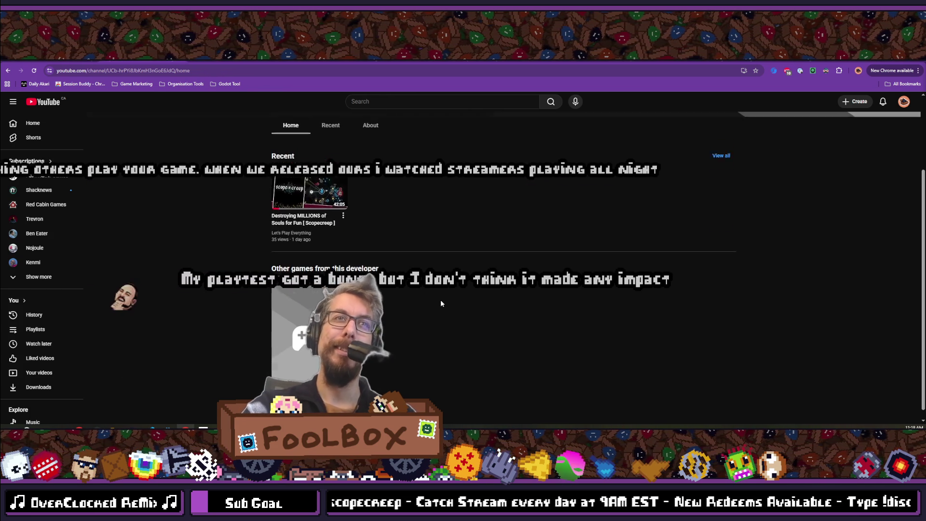
pyautogui.scroll(3, 441, 304)
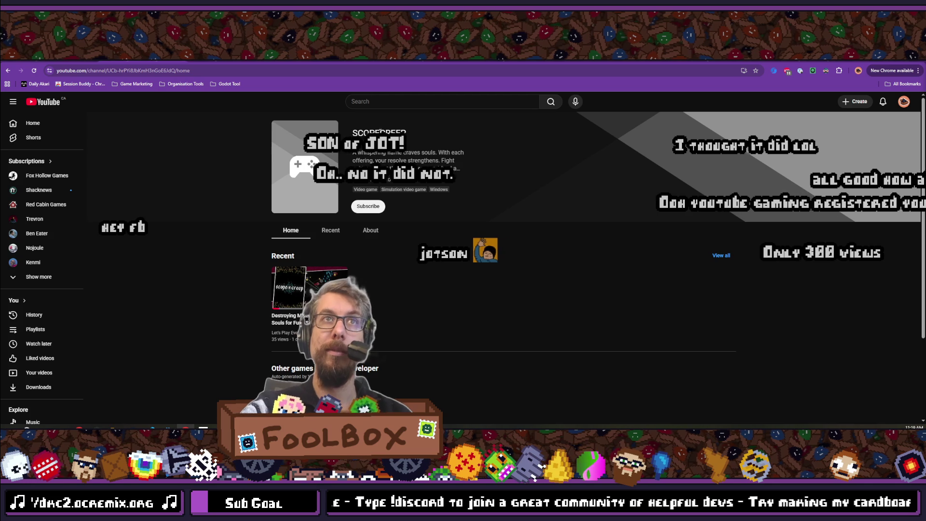
pyautogui.moveTo(264, 144)
pyautogui.mouseDown()
pyautogui.moveTo(517, 174)
pyautogui.moveTo(540, 197)
pyautogui.moveTo(517, 167)
pyautogui.mouseUp()
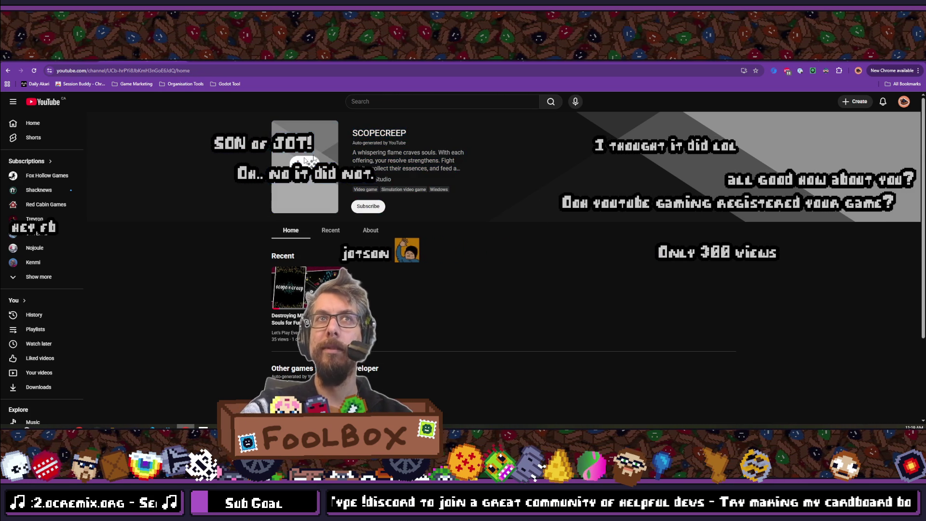
pyautogui.click(580, 169)
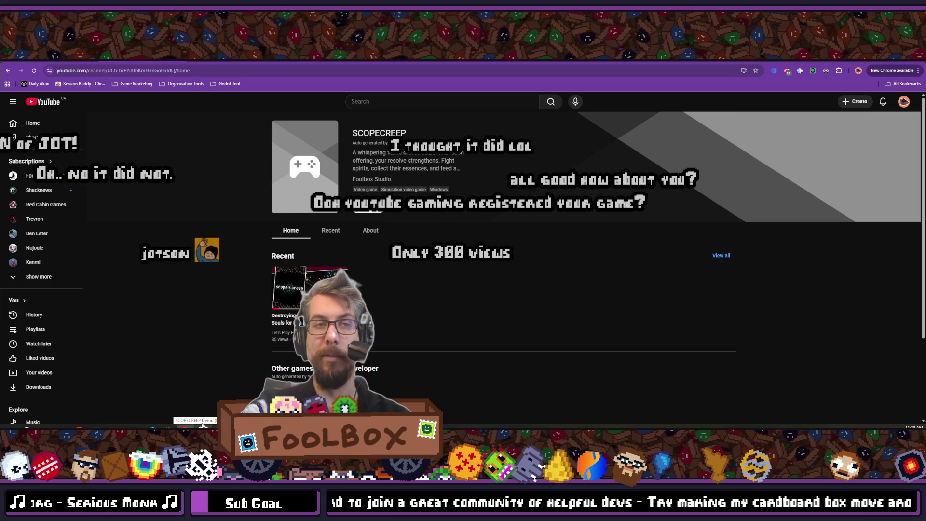
pyautogui.click(202, 427)
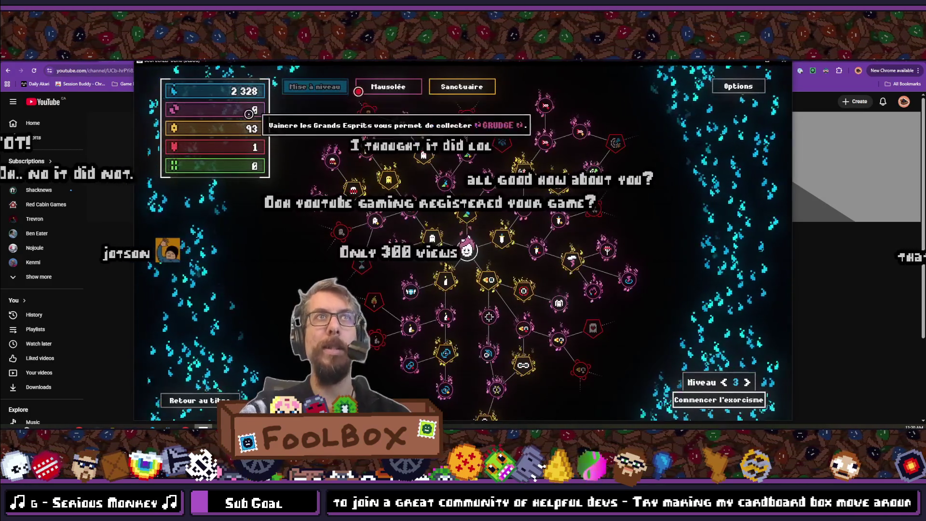
pyautogui.press('F11')
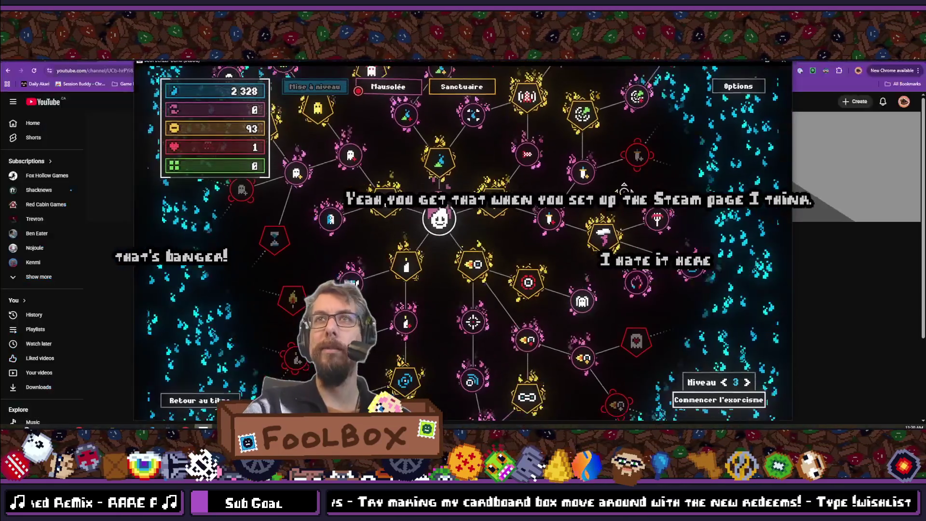
pyautogui.hotkey('alt', 'Tab')
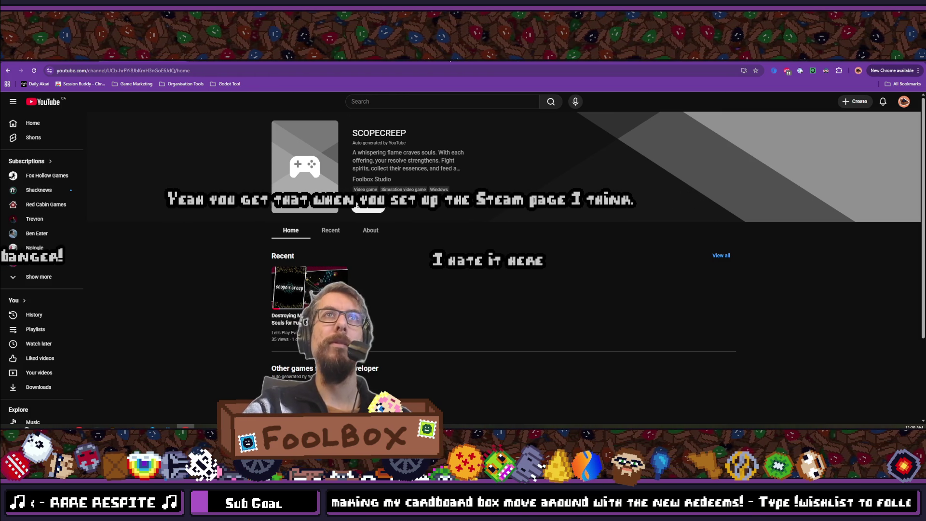
# Step: Search SteamDB for 'scopedreep', open the SCOPECREEP app page and follow its IGDB link
pyautogui.hotkey('ctrl', 't')
pyautogui.write('steamdb')
pyautogui.press('Return')
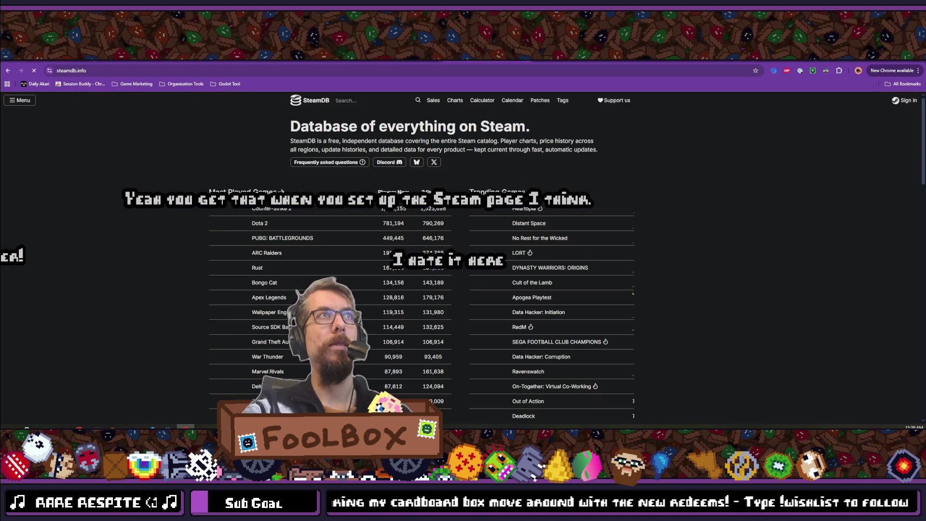
pyautogui.click(357, 102)
pyautogui.write('scoped')
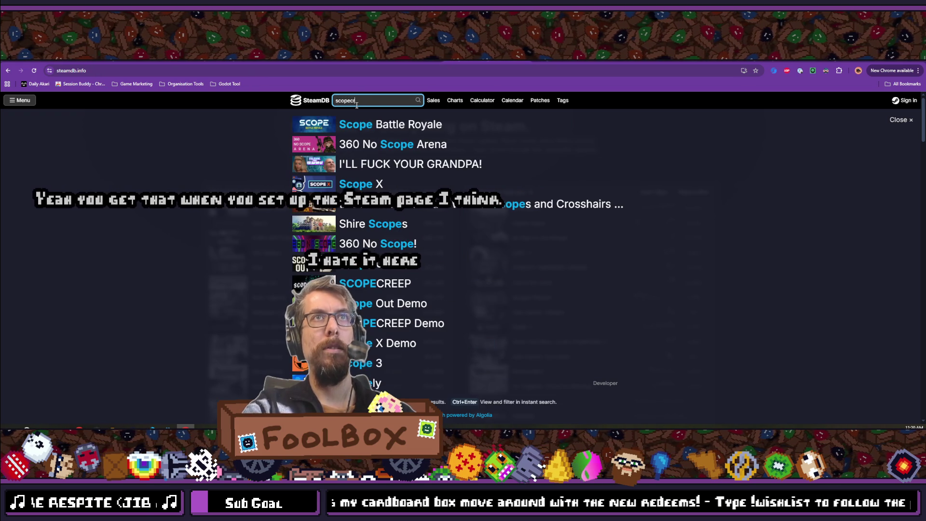
pyautogui.write('reep')
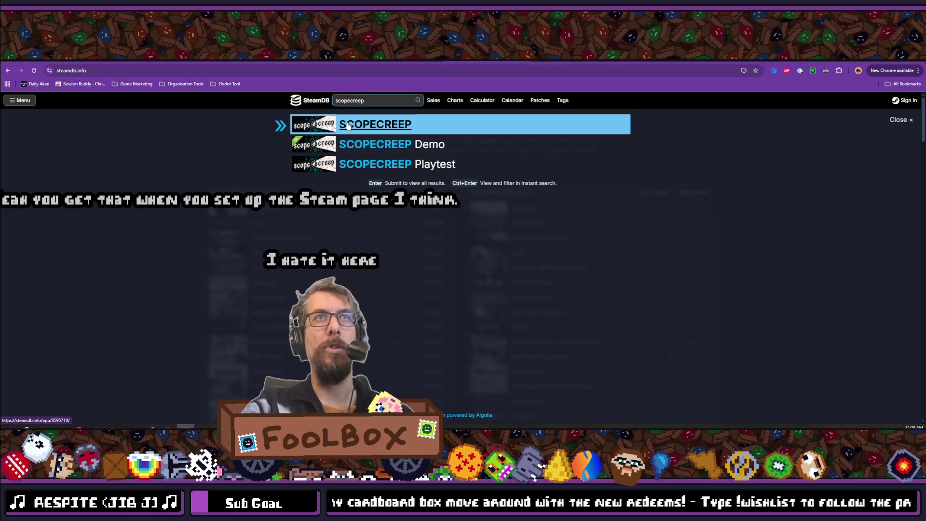
pyautogui.click(348, 126)
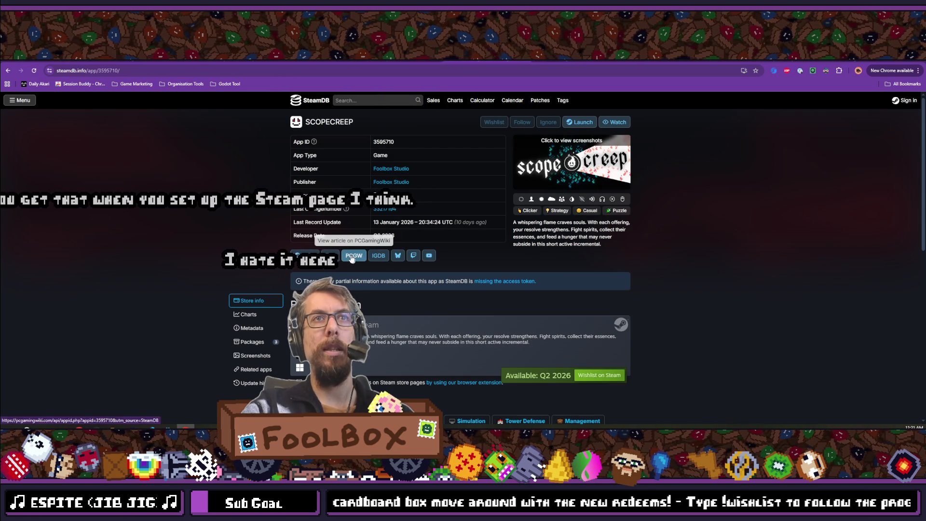
pyautogui.click(378, 256)
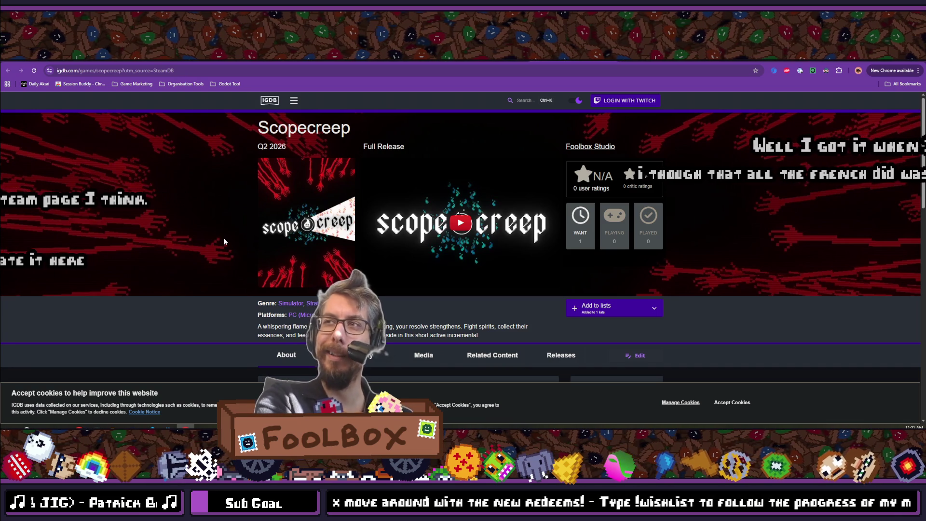
# Step: Scroll through IGDB's Scopecreep details and supported languages, then close the tab to return to SteamDB
pyautogui.scroll(-4, 282, 253)
pyautogui.scroll(3, 285, 253)
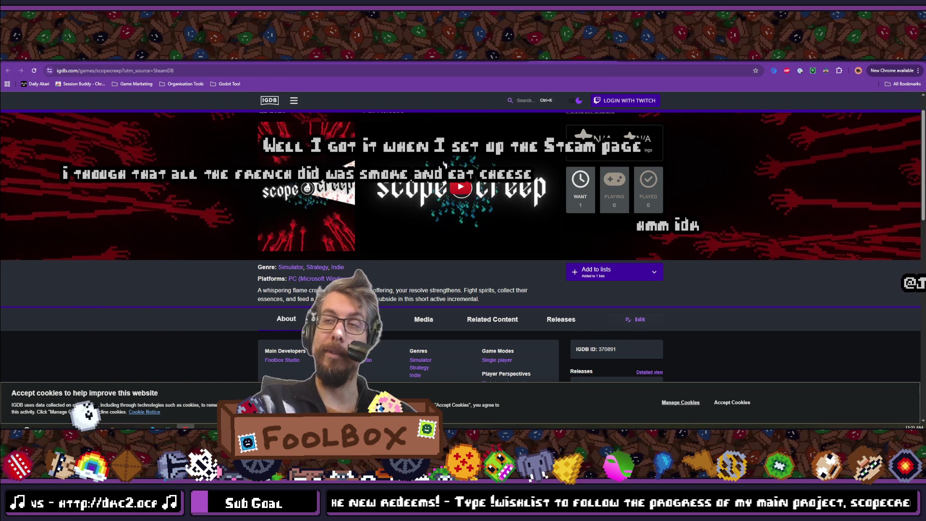
pyautogui.scroll(-10, 375, 260)
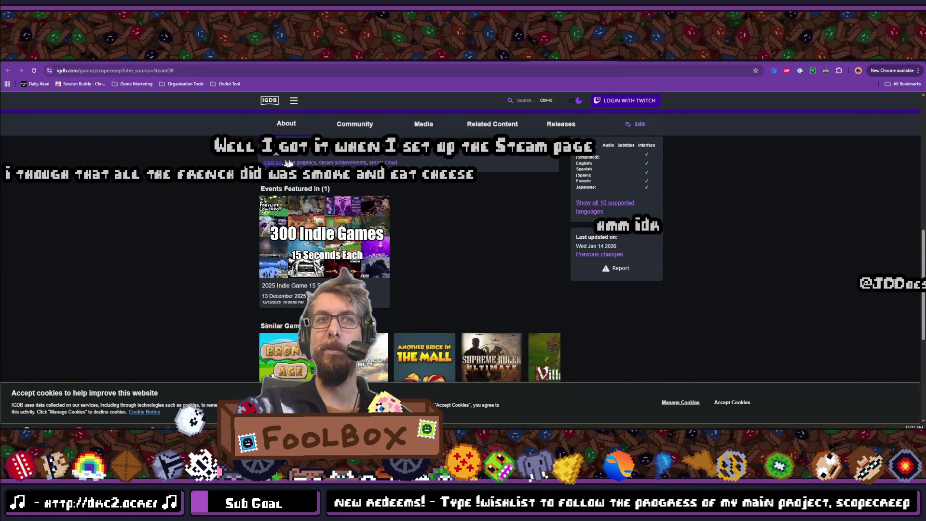
pyautogui.scroll(2, 366, 217)
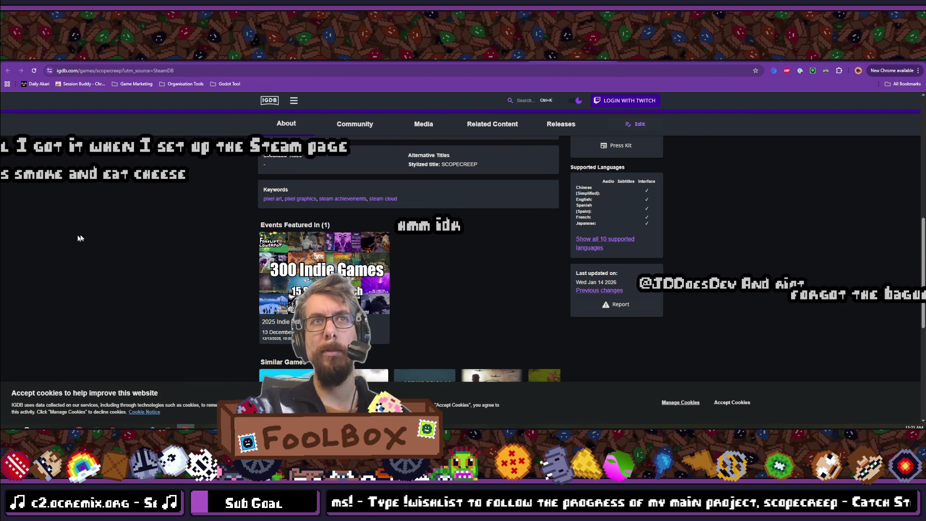
pyautogui.scroll(-2, 223, 235)
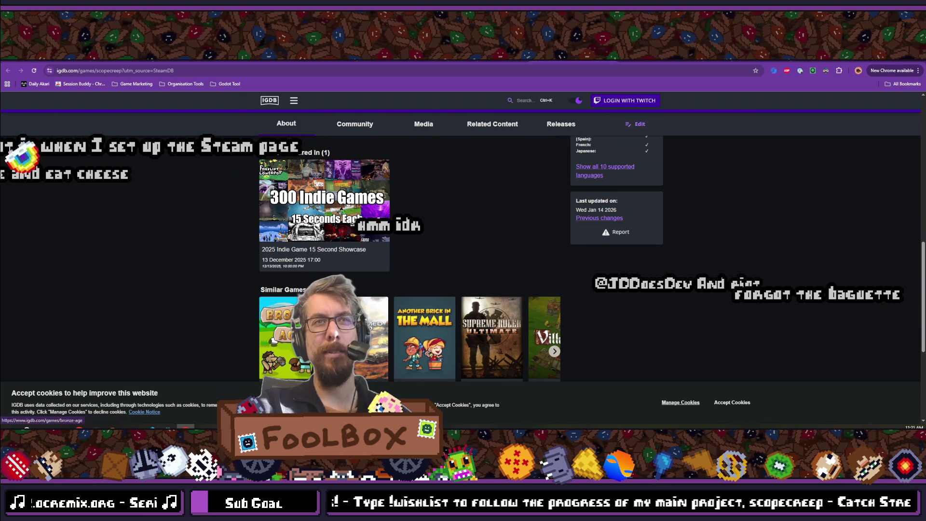
pyautogui.scroll(2, 309, 205)
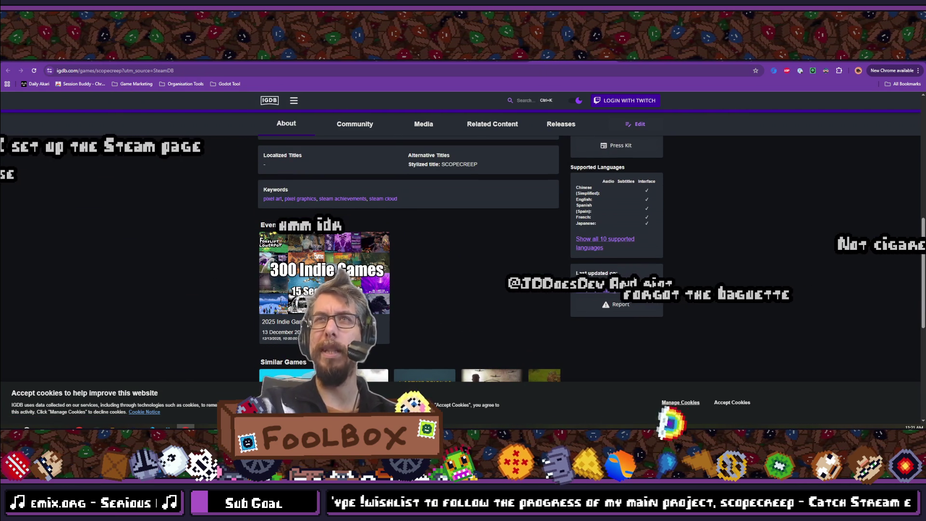
pyautogui.hotkey('ctrl', 'w')
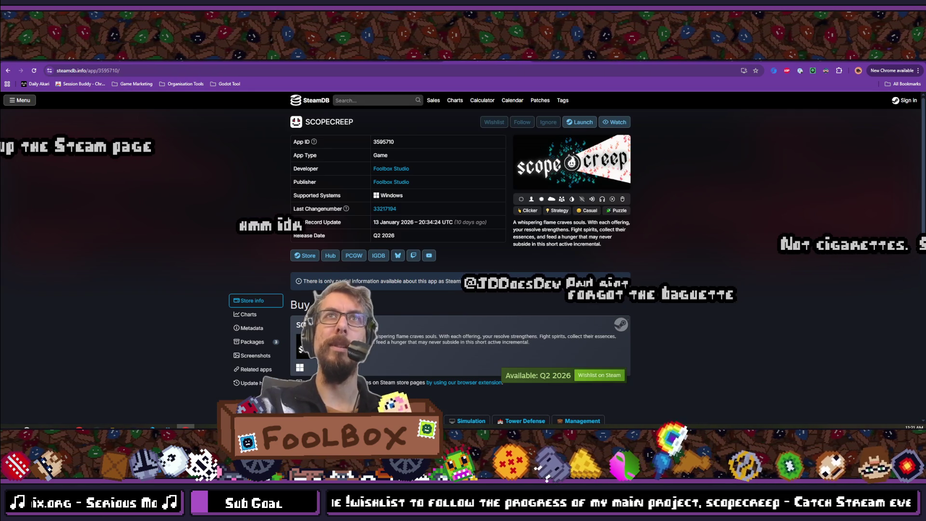
# Step: Switch from the browser back to Godot's localizations.csv translation table
pyautogui.hotkey('alt', 'Tab')
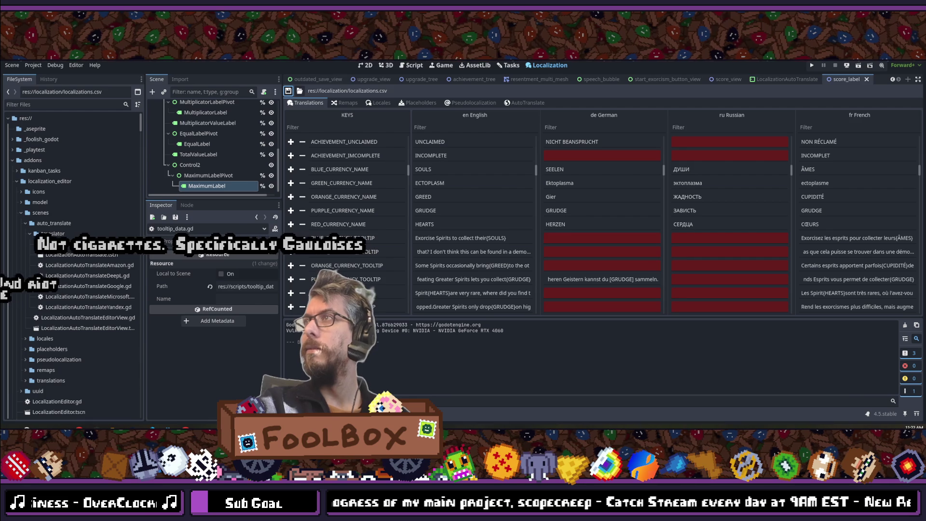
# Step: Read the English tooltip texts, scan the table for missing French entries, and save localizations.csv
pyautogui.scroll(-3, 579, 258)
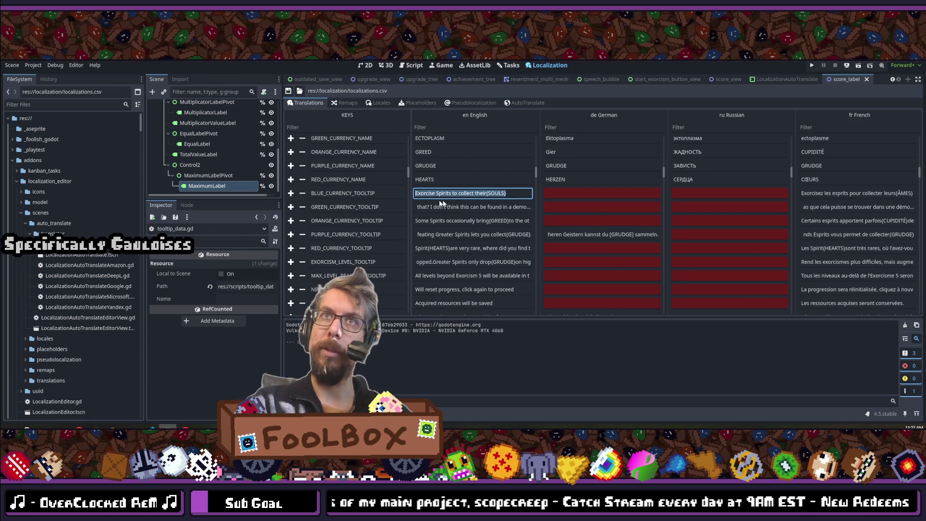
pyautogui.click(481, 207)
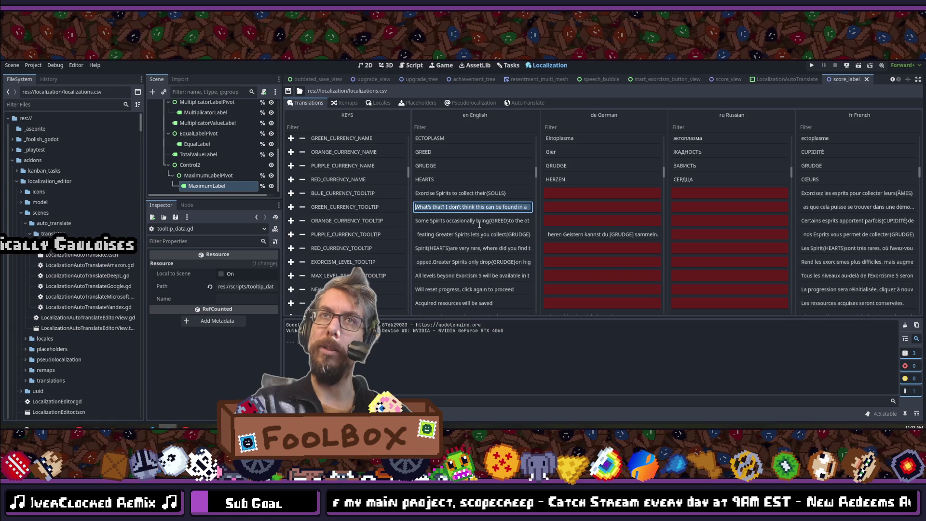
pyautogui.click(480, 222)
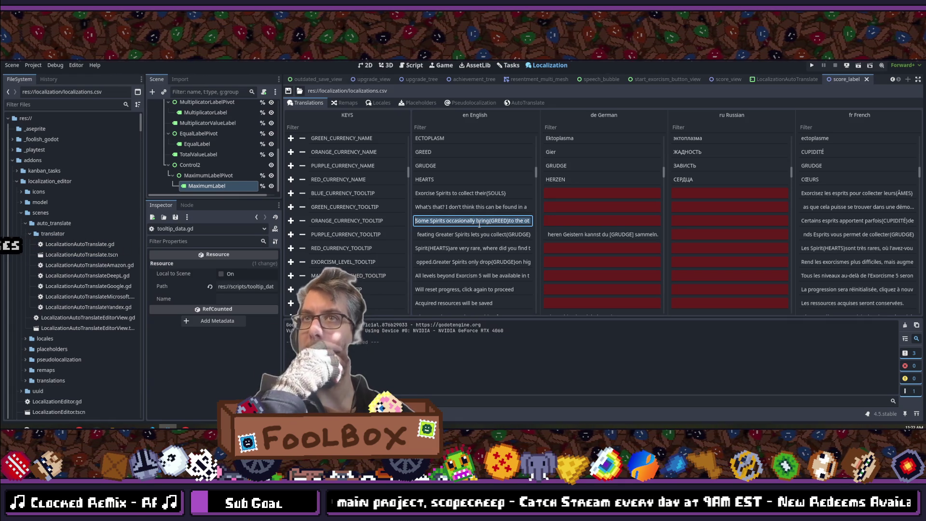
pyautogui.scroll(-10, 479, 225)
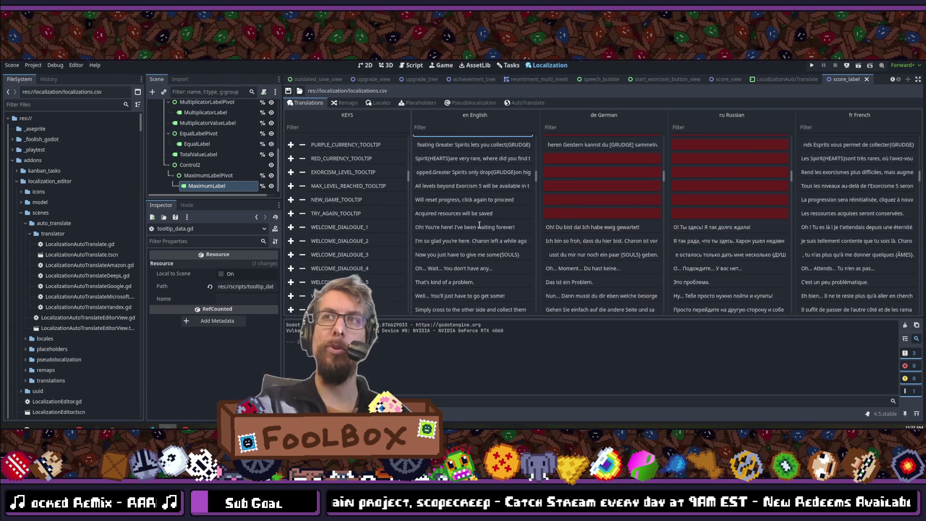
pyautogui.scroll(-10, 479, 224)
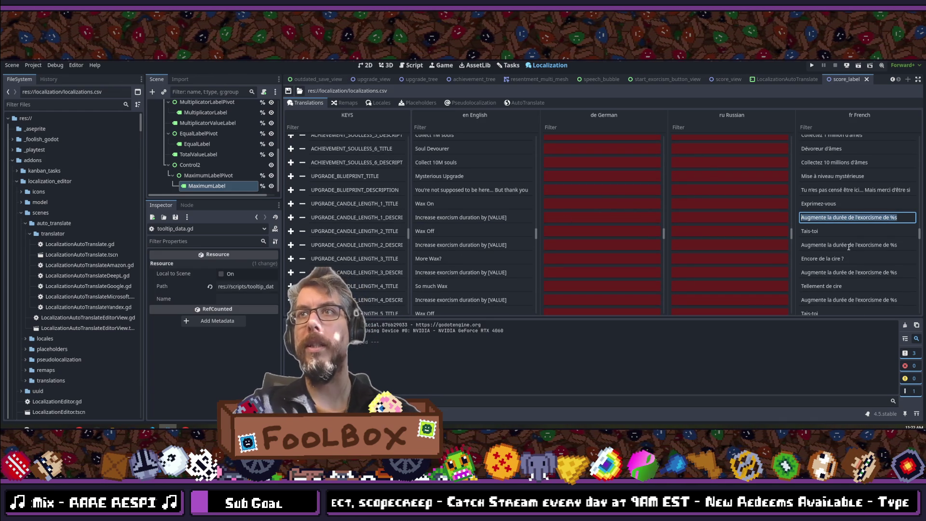
pyautogui.scroll(-5, 841, 217)
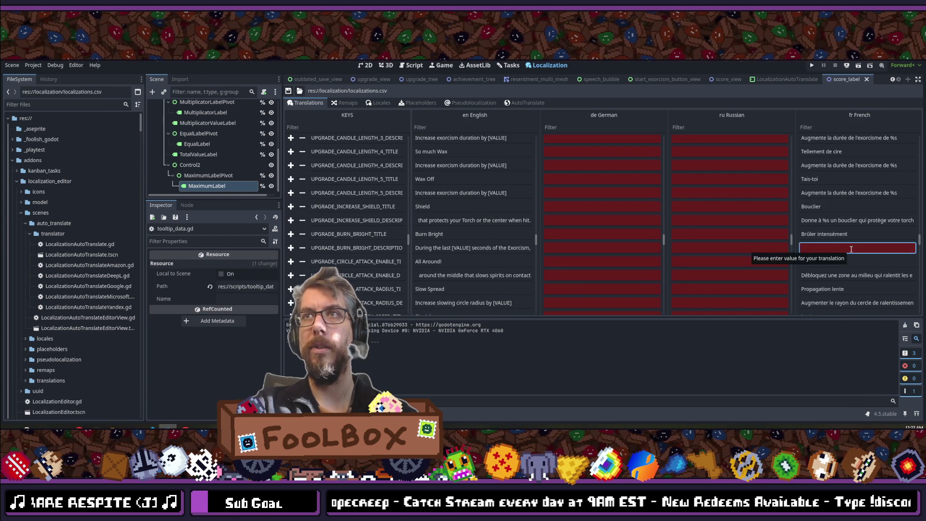
pyautogui.scroll(-3, 851, 249)
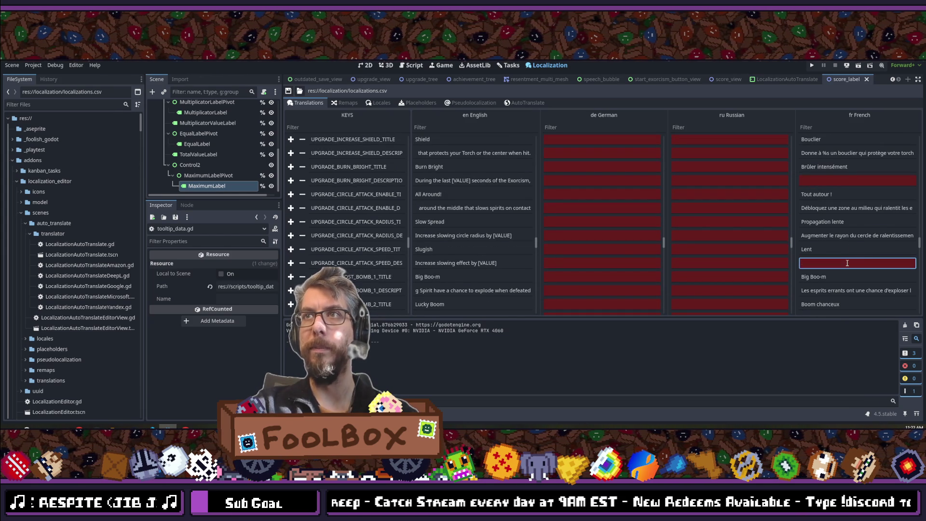
pyautogui.scroll(1, 846, 263)
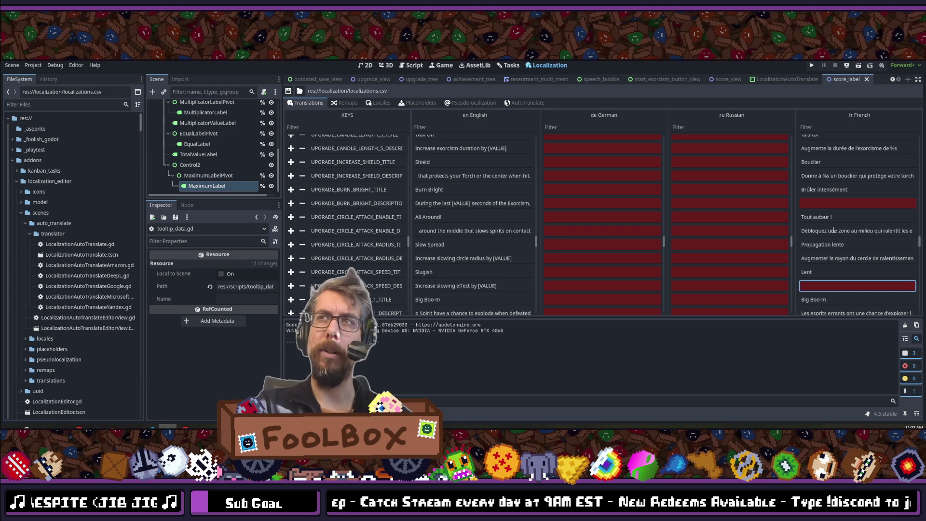
pyautogui.scroll(3, 834, 230)
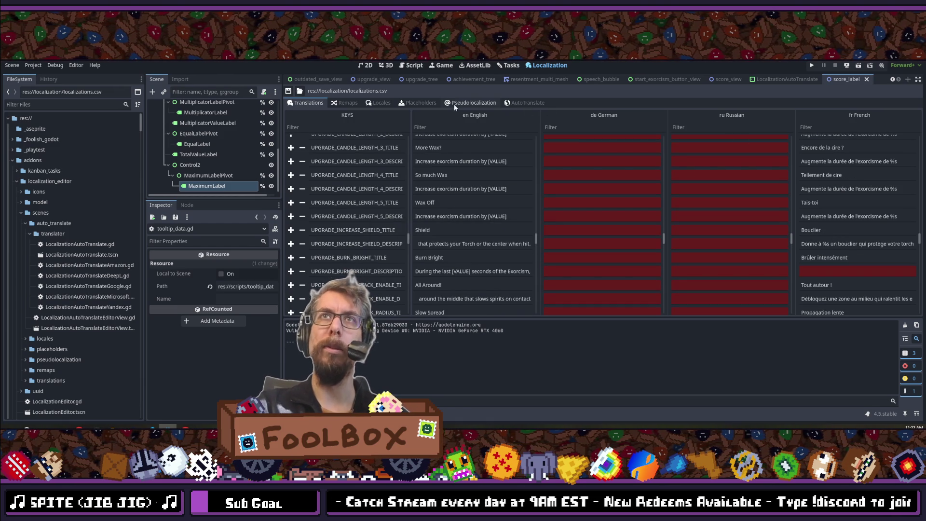
pyautogui.click(289, 91)
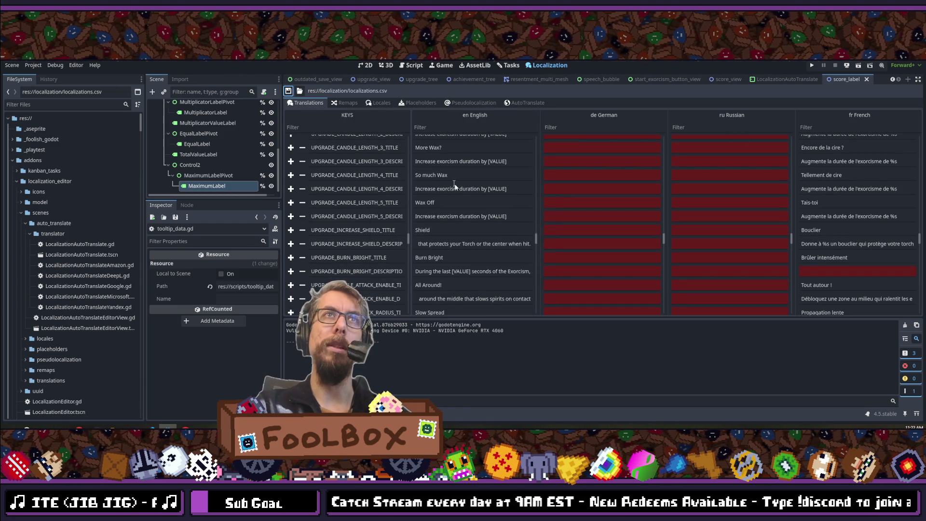
# Step: In AutoTranslate, replace the German target language with FR French
pyautogui.click(526, 103)
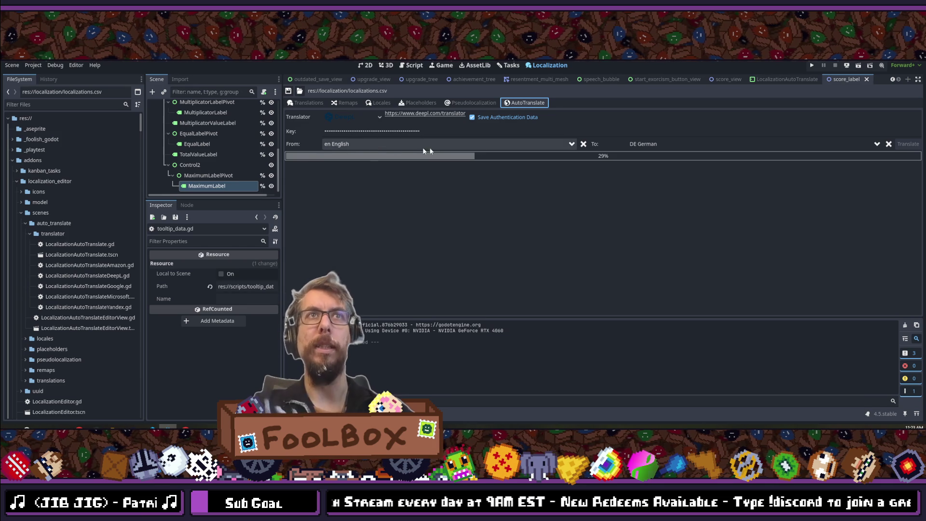
pyautogui.click(681, 143)
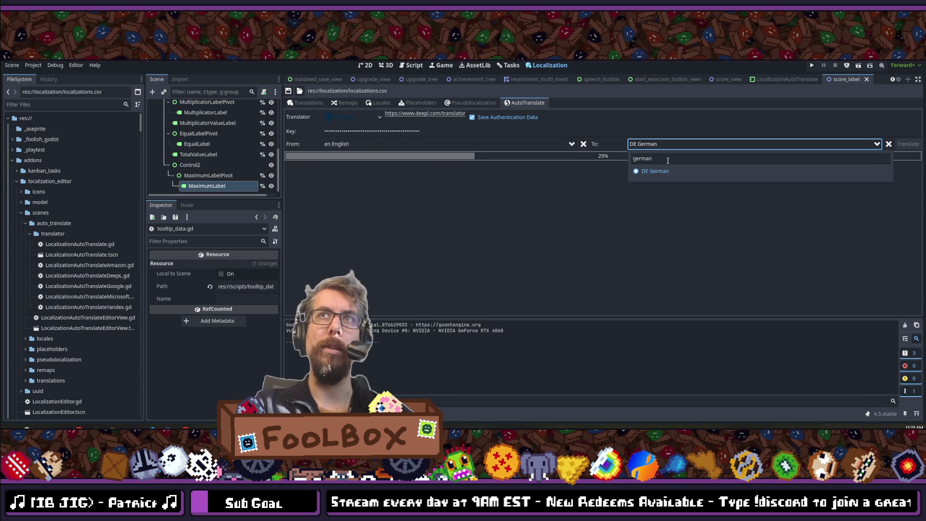
pyautogui.click(876, 143)
pyautogui.click(876, 143)
pyautogui.click(875, 144)
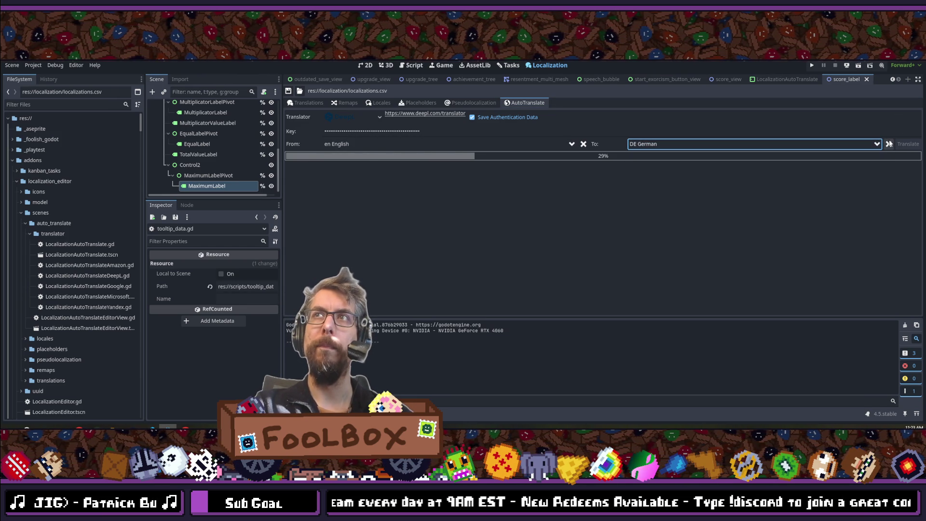
pyautogui.click(780, 143)
pyautogui.write('french')
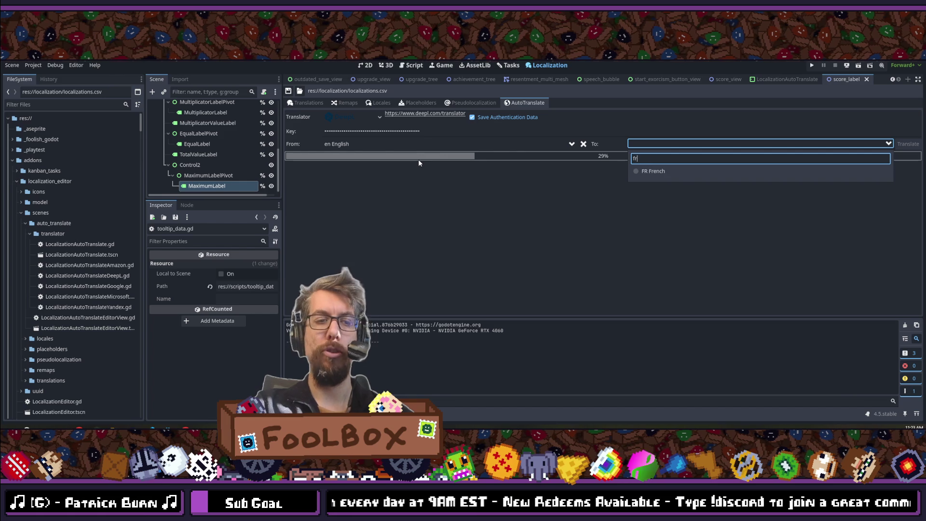
pyautogui.click(653, 171)
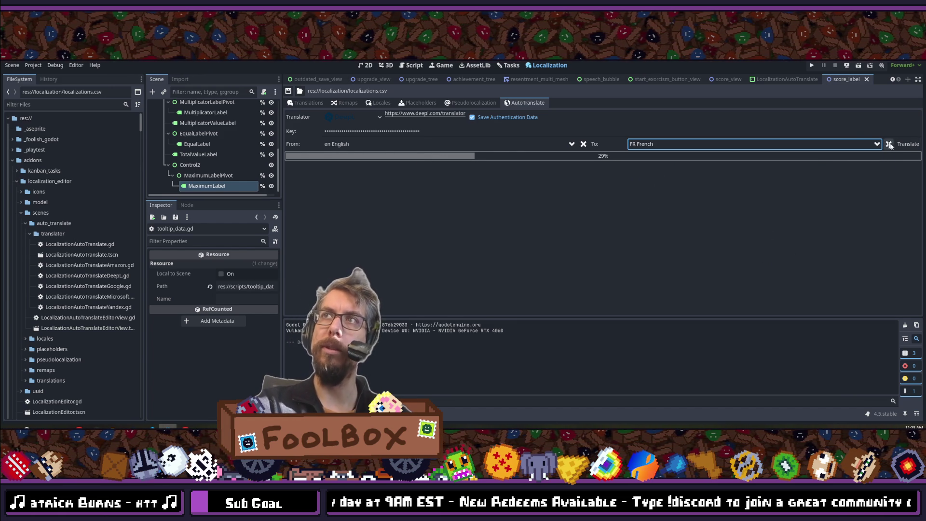
# Step: Run the English-to-French translation, then return to the table's candle length 2 upgrade description
pyautogui.click(908, 144)
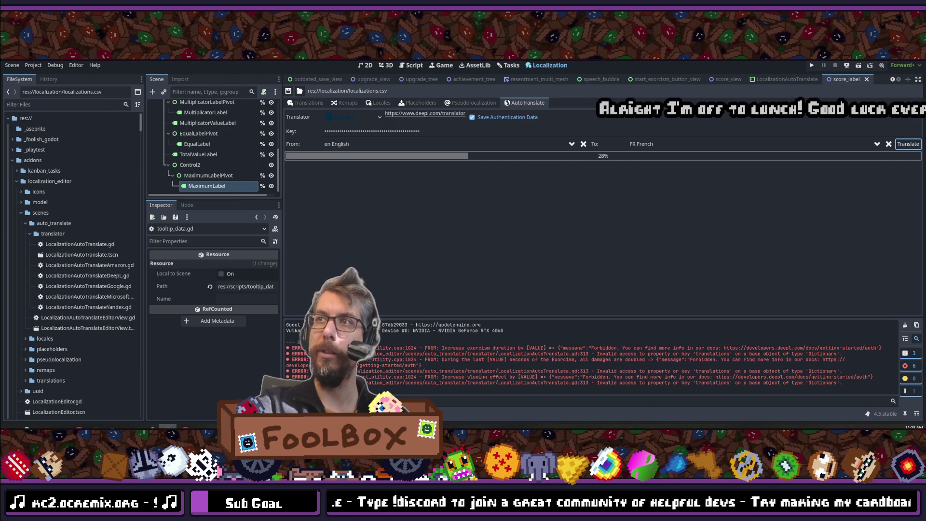
pyautogui.click(307, 103)
pyautogui.scroll(2, 878, 238)
pyautogui.scroll(7, 875, 237)
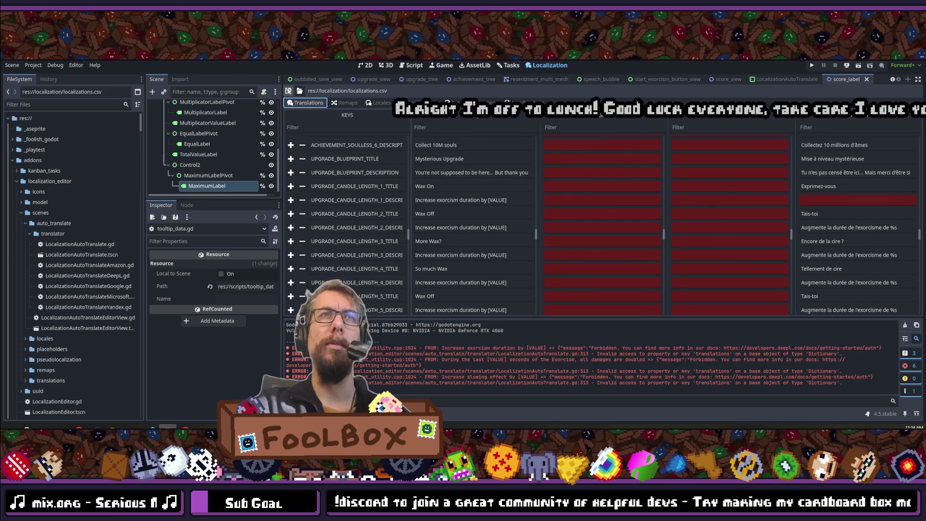
pyautogui.click(509, 230)
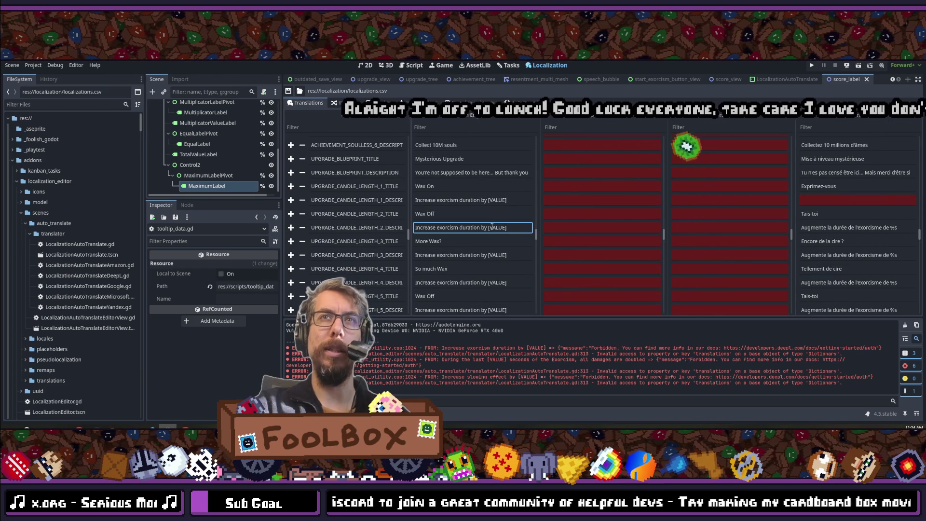